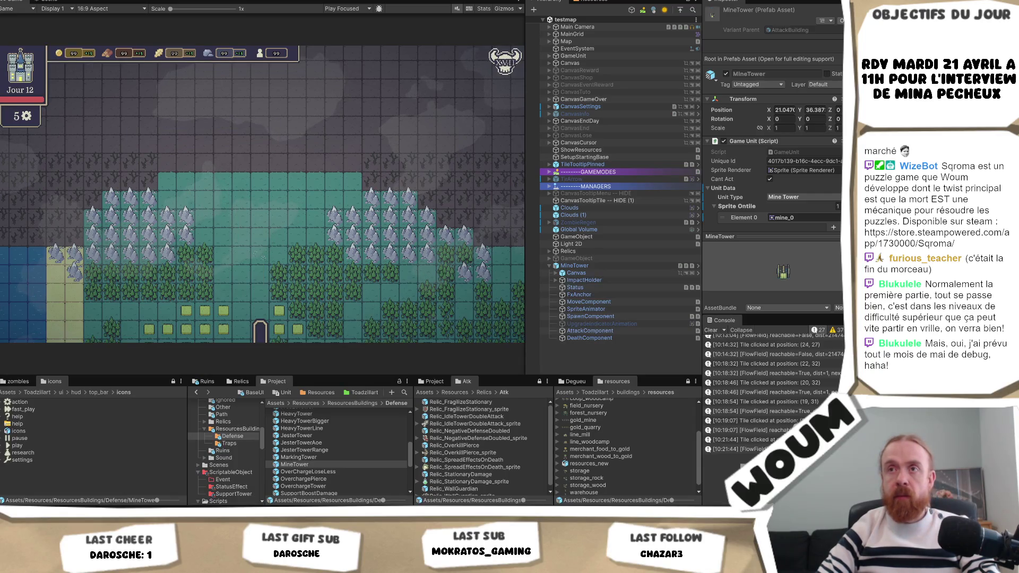
Enter Play mode, dismiss the Welcome dialog and place the TownCenter on the map.
key("ctrl+p")
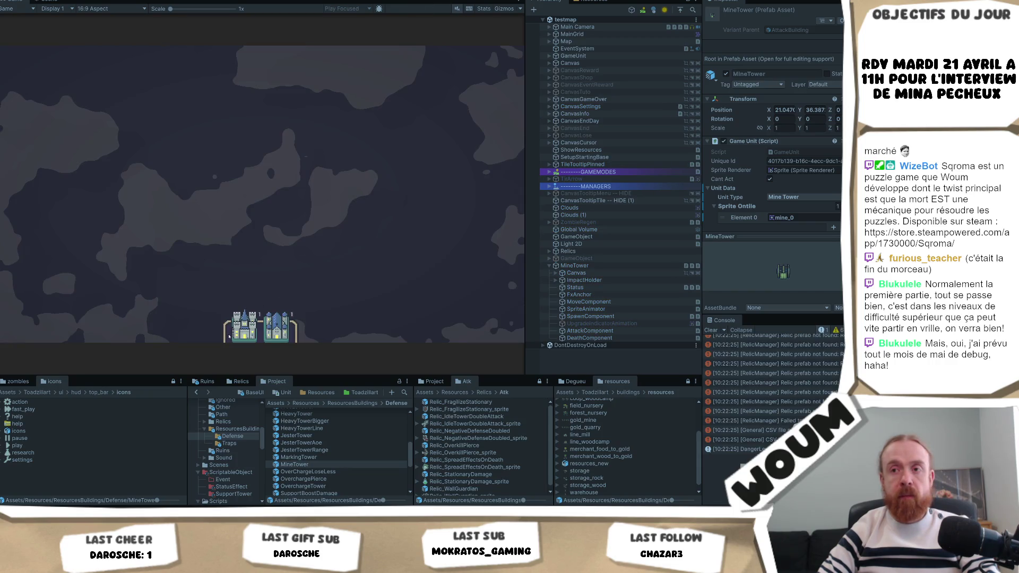
left_click(263, 275)
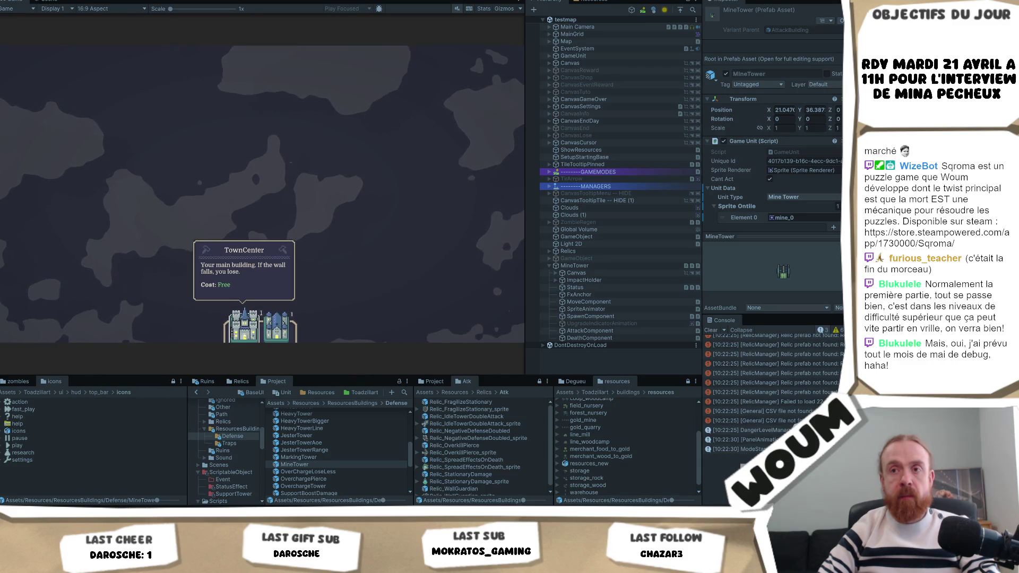
left_click(244, 327)
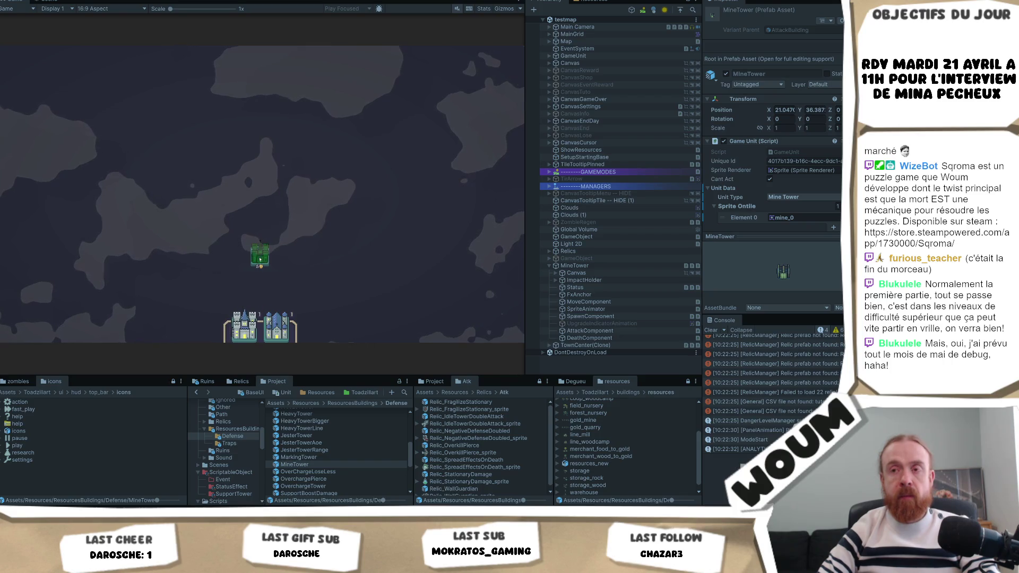
left_click(260, 257)
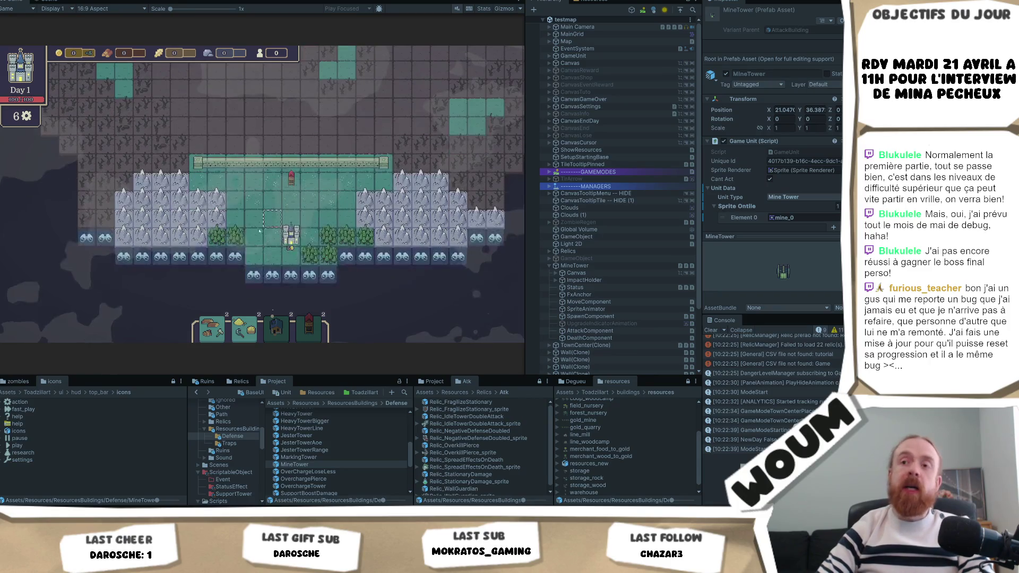
Reveal two discoverable tiles and place a Mine Tower inside the walled base.
left_click(235, 257)
left_click(346, 257)
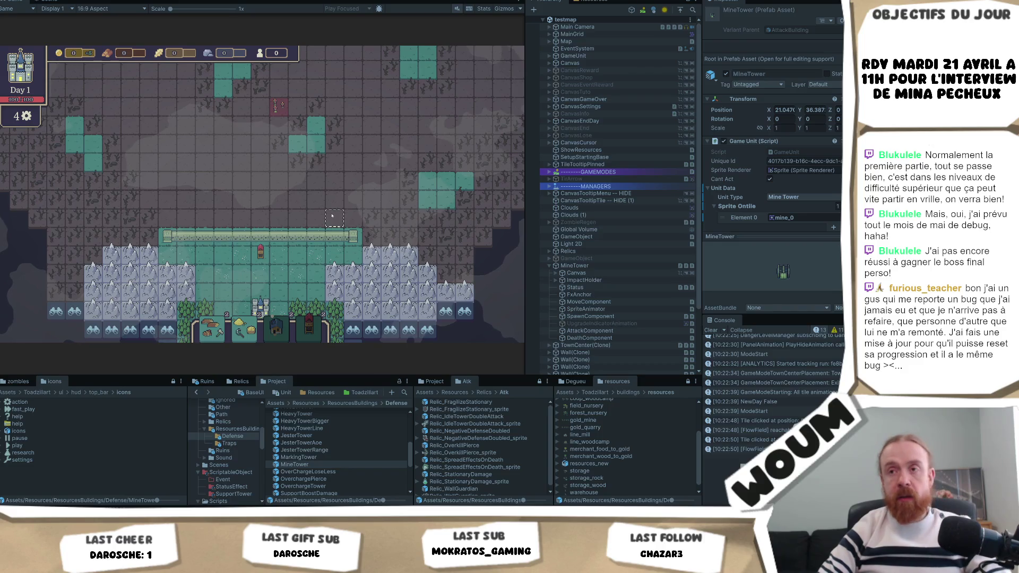
left_click(239, 256)
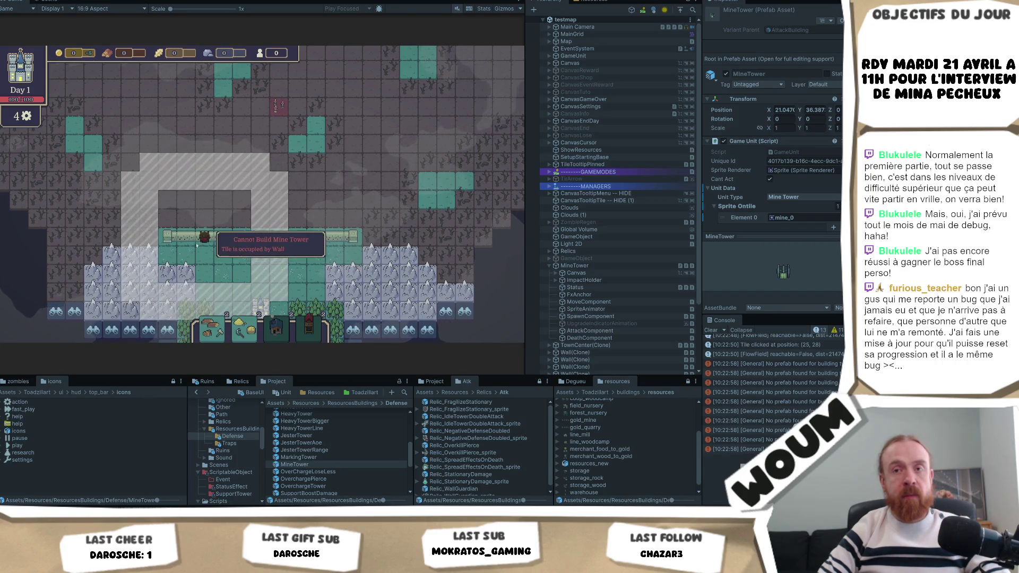
left_click(223, 259)
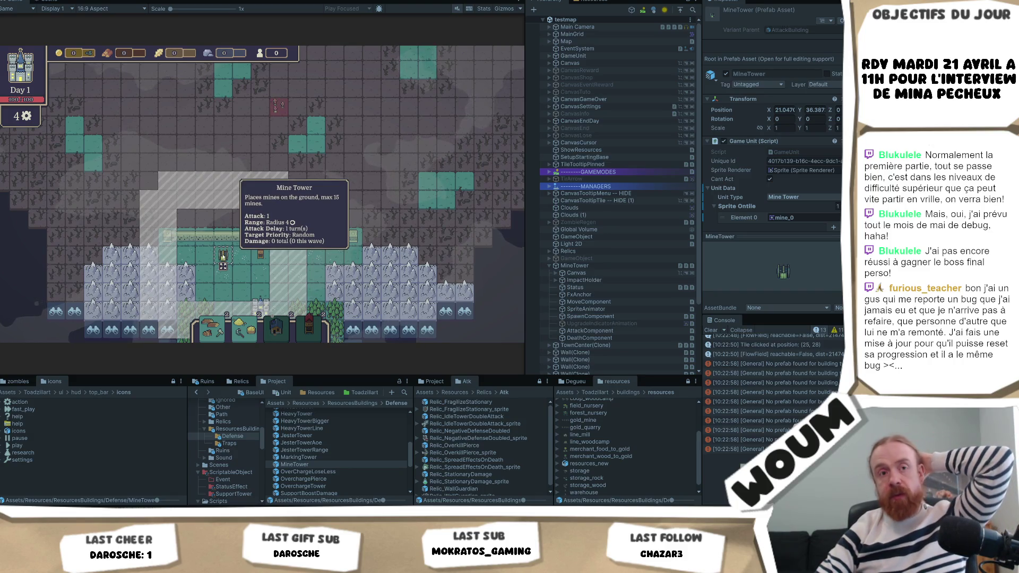
key("Escape")
Use Move Building to try the Mine Tower on several different tiles.
left_click(223, 258)
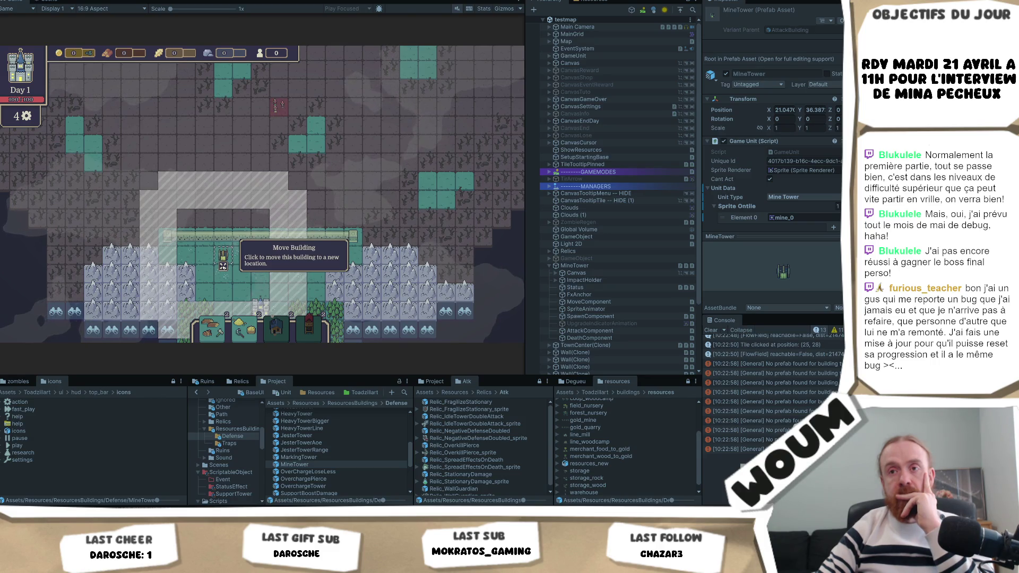
left_click(222, 265)
left_click(170, 263)
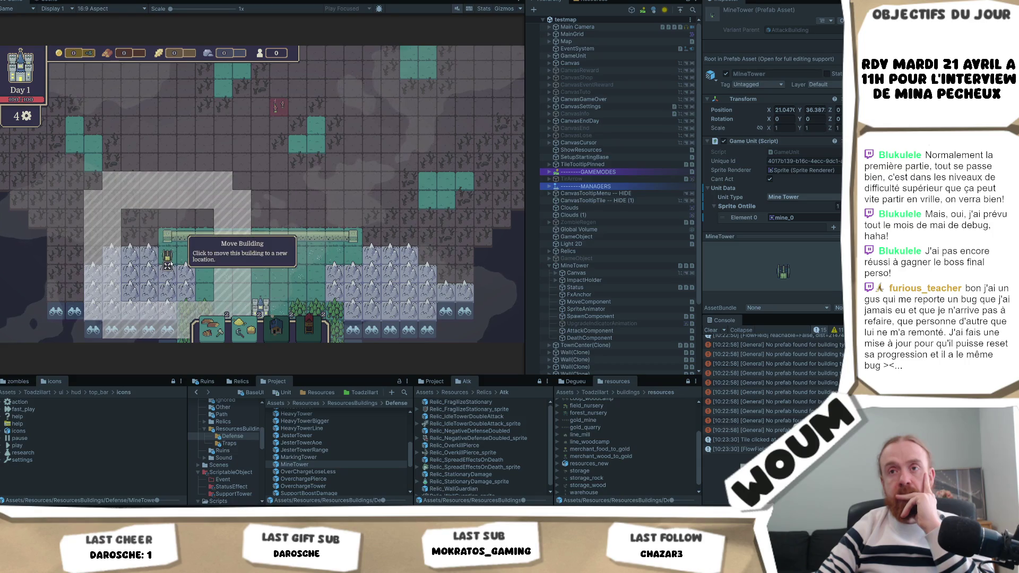
left_click(256, 284)
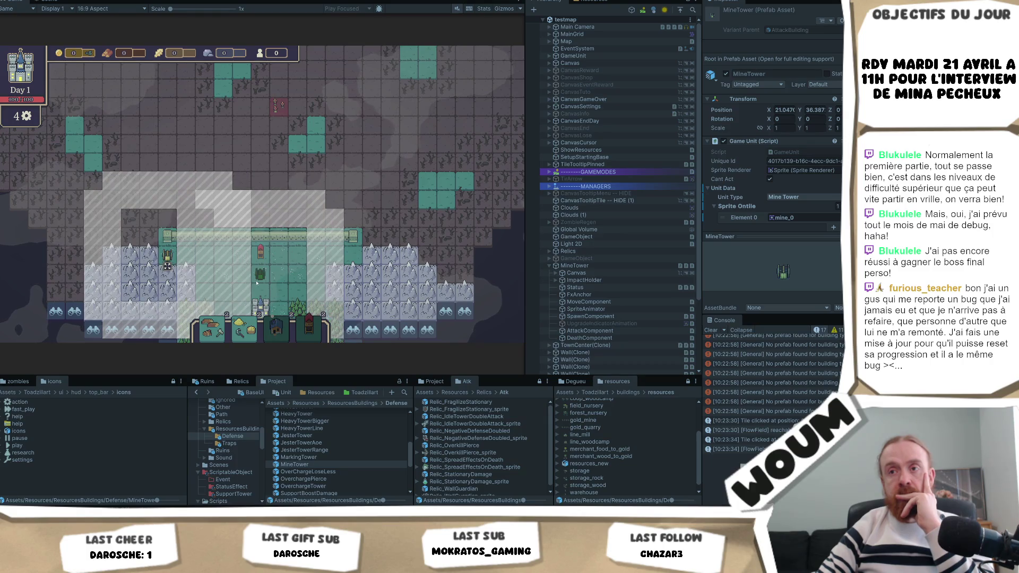
left_click(257, 281)
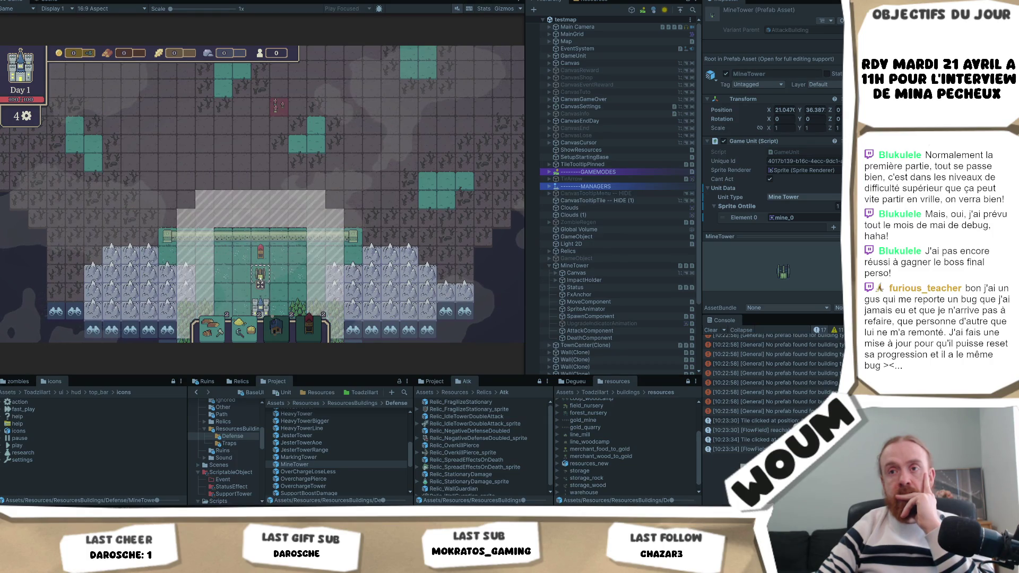
left_click(213, 259)
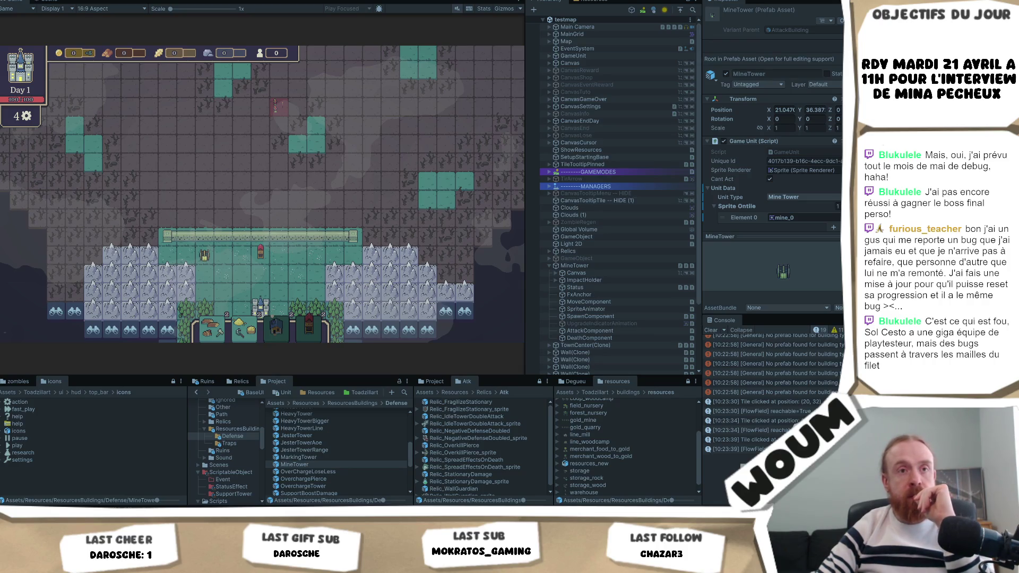
Place the Mine Tower on a base tile and check its stats: attack 1, range 4, max 15 mines.
left_click(238, 260)
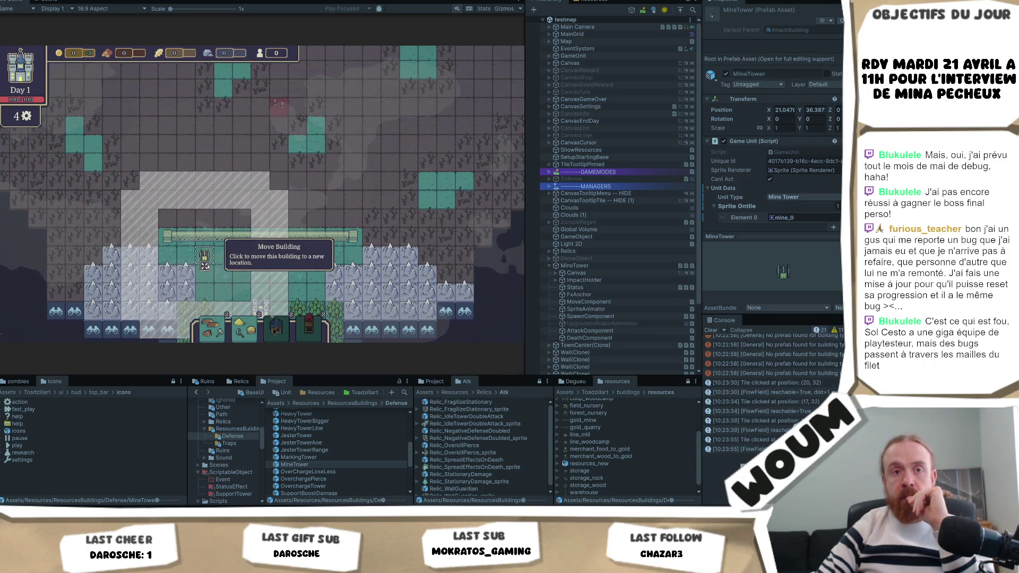
left_click(238, 259)
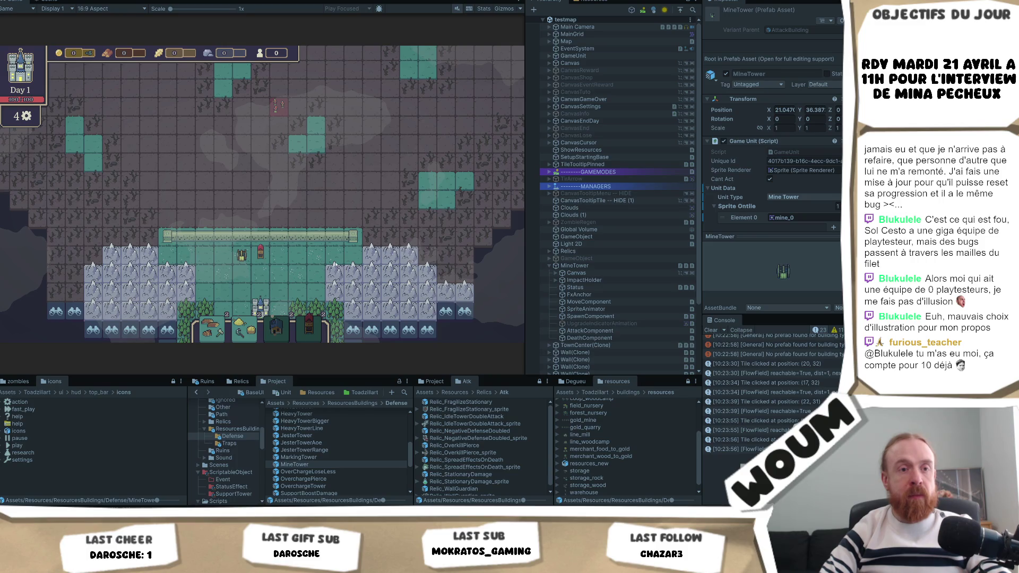
left_click(241, 260)
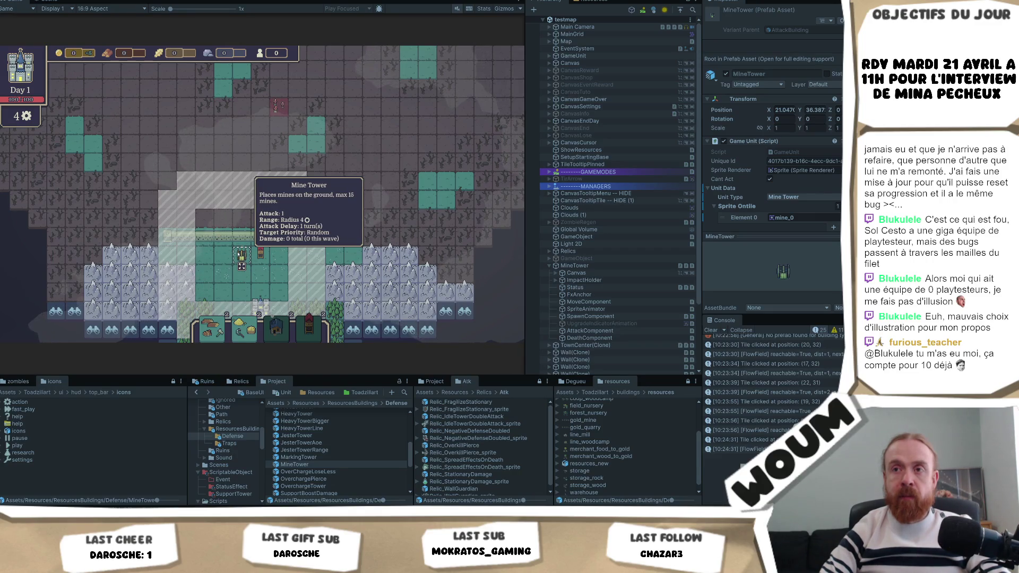
scroll(819, 183, "down", 3)
scroll(820, 159, "down", 10)
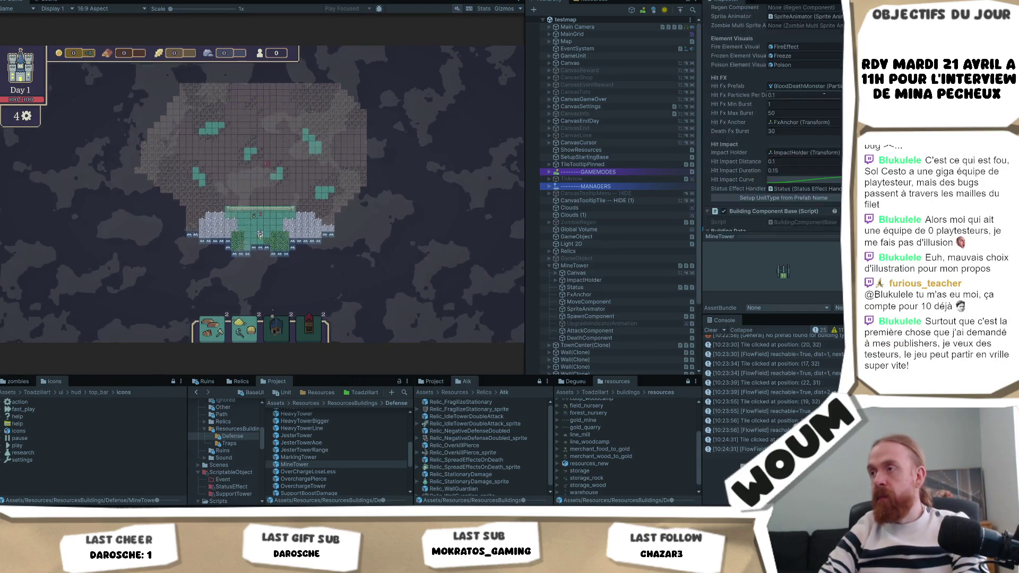
scroll(821, 97, "down", 7)
scroll(819, 98, "up", 3)
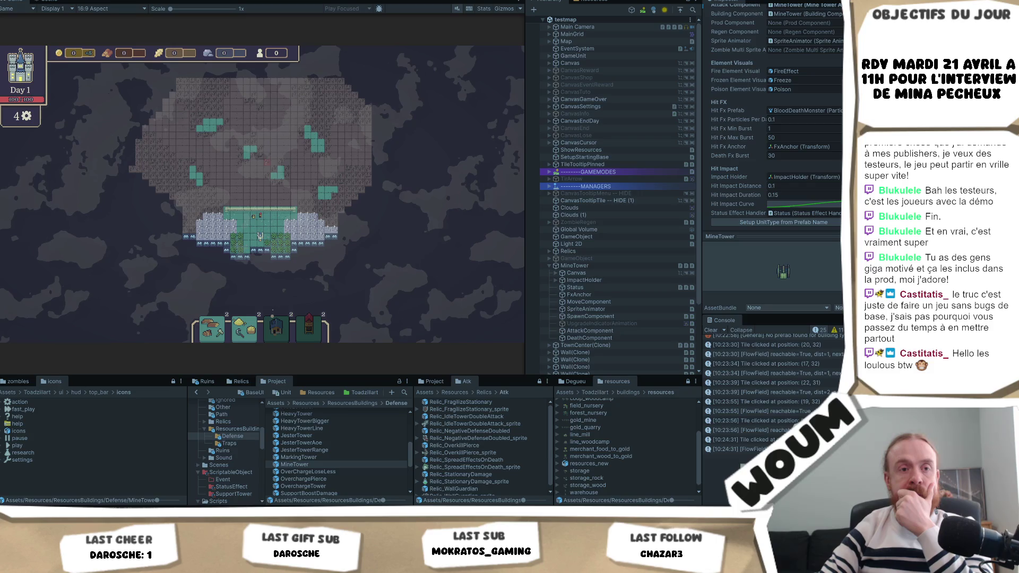
scroll(239, 194, "up", 3)
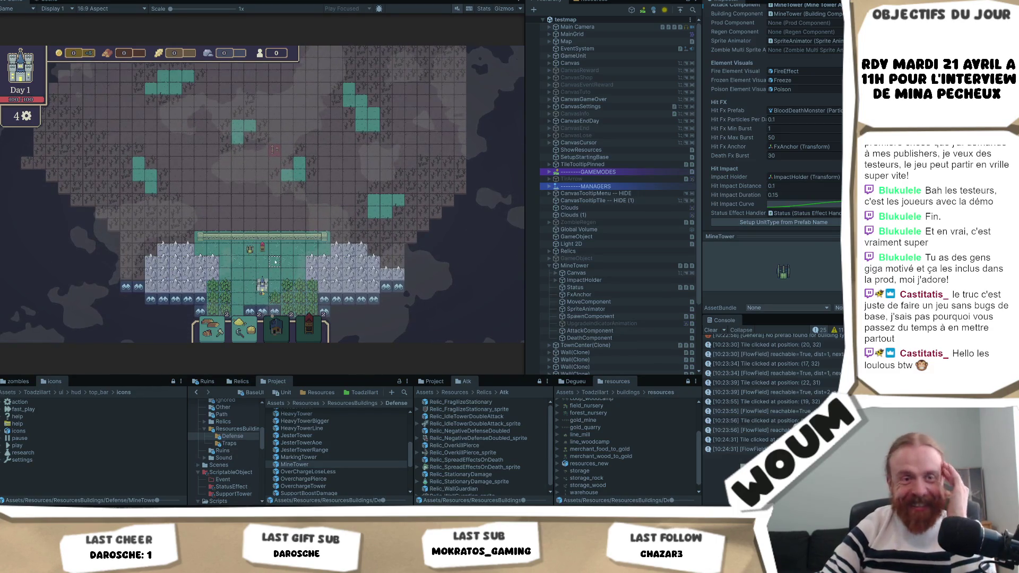
Reveal five discoverable tiles right of and below the base, uncovering forest and raising wood to 10.
scroll(385, 240, "up", 2)
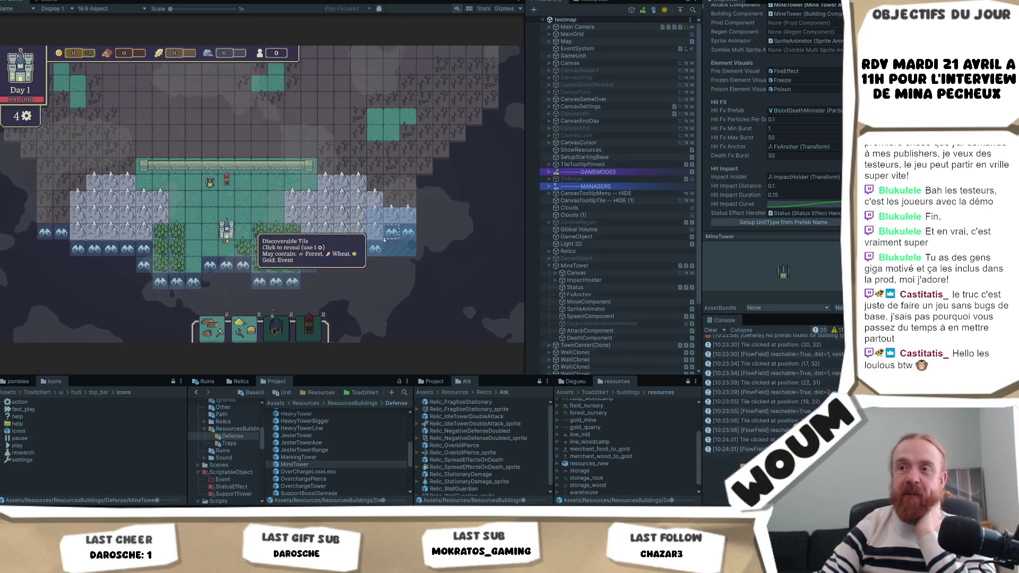
left_click(385, 240)
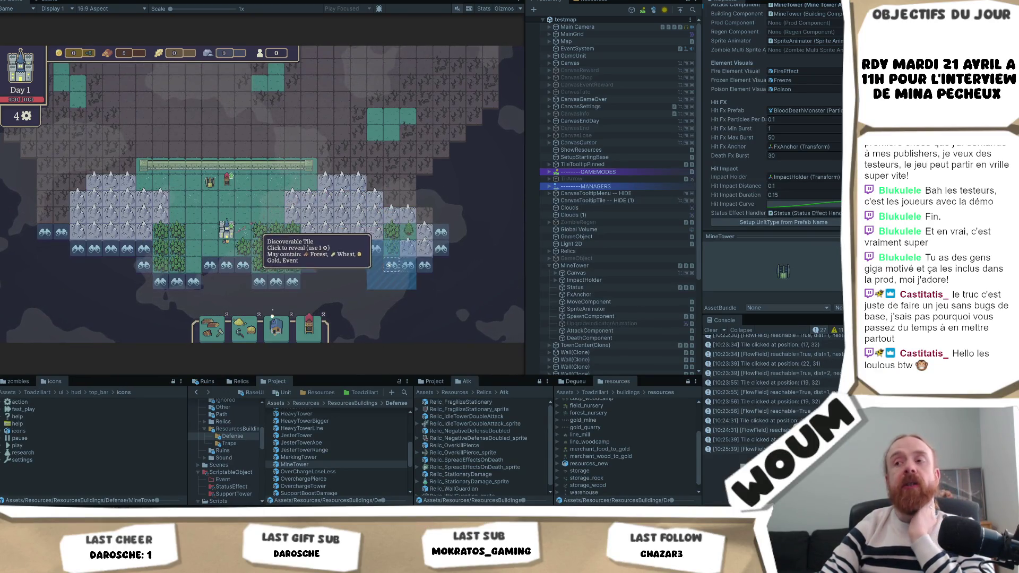
left_click(457, 234)
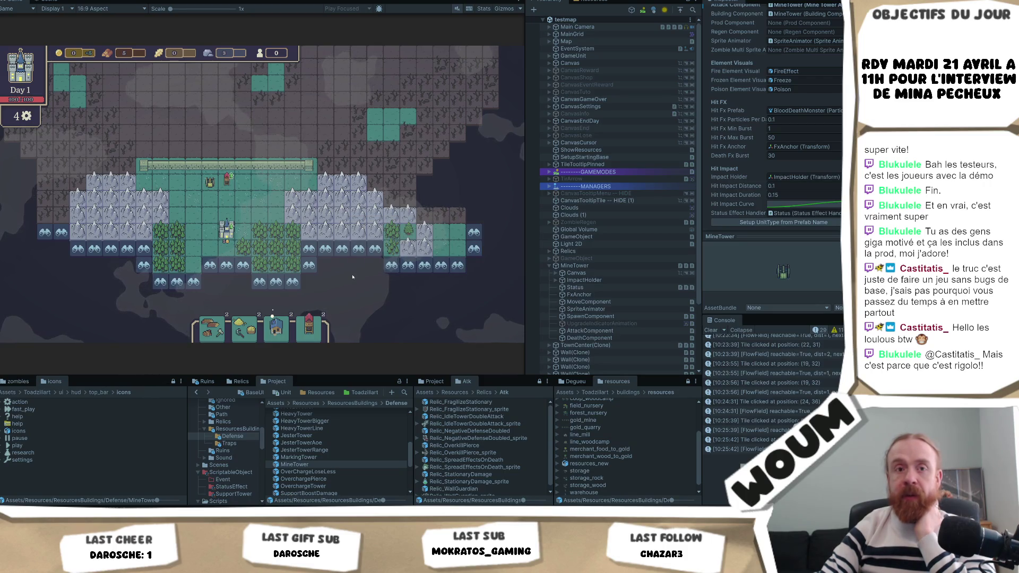
left_click(375, 248)
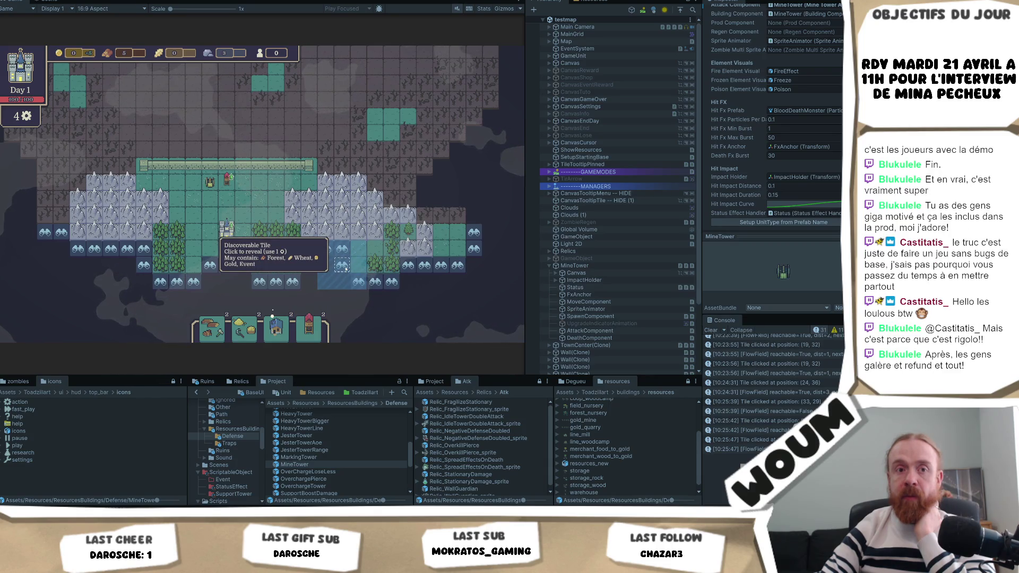
left_click(344, 268)
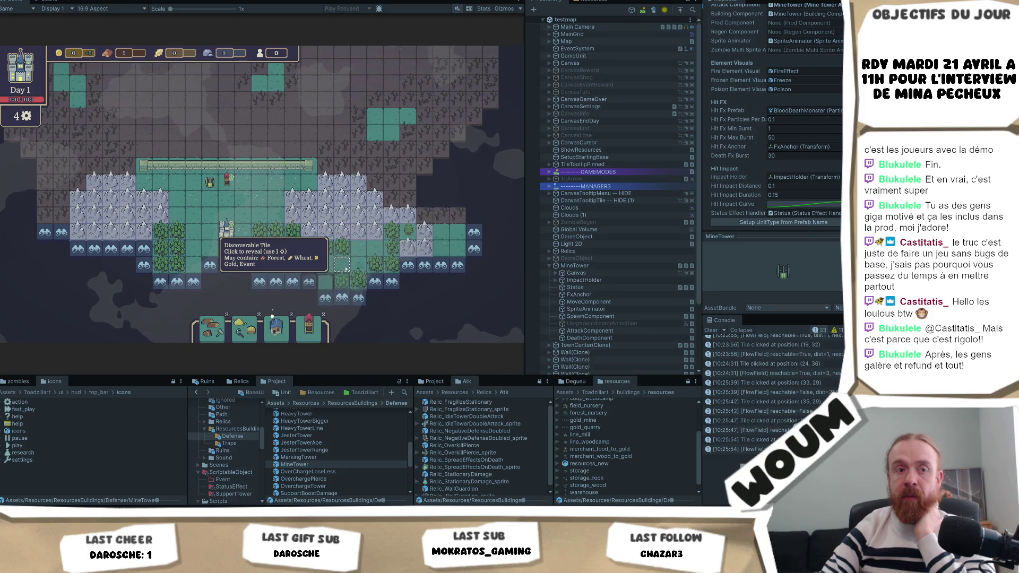
left_click(313, 268)
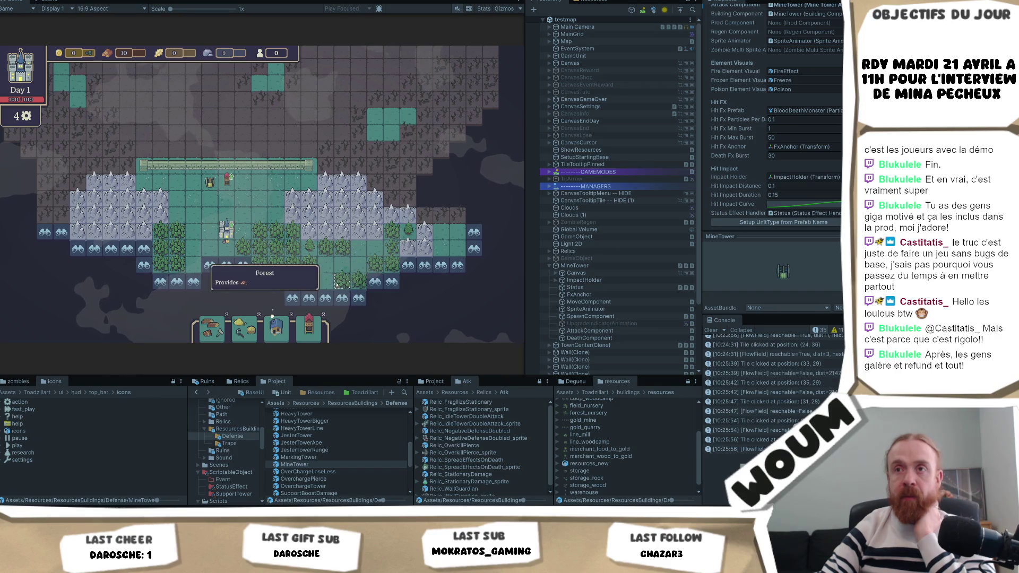
mouse_move(216, 181)
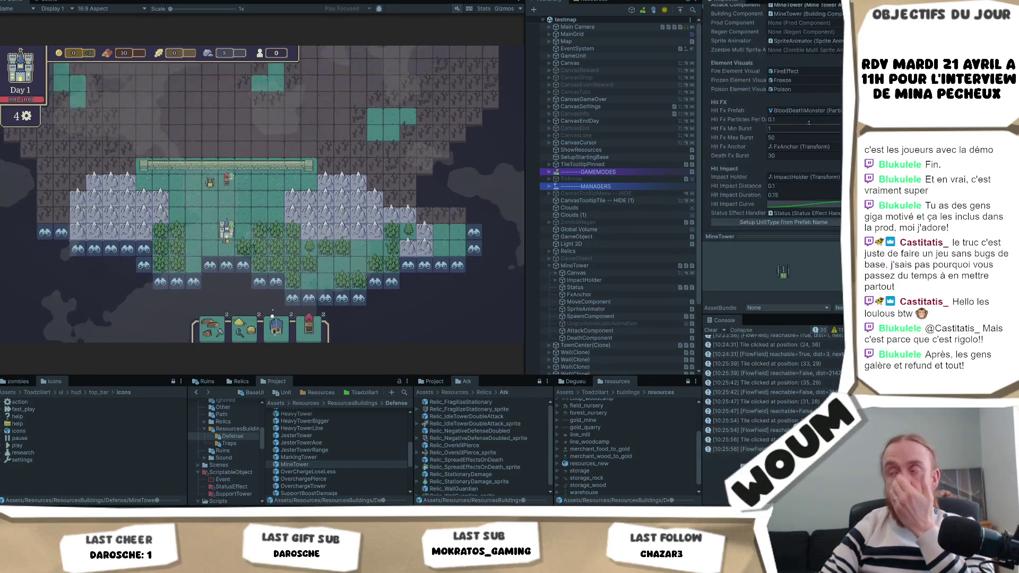
scroll(807, 124, "down", 10)
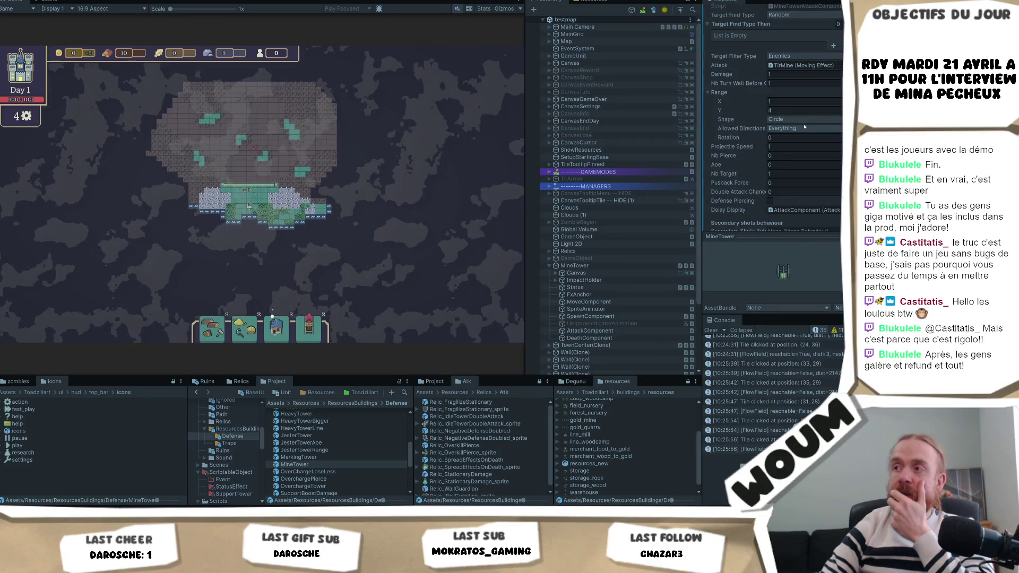
Experiment with the MineTower's Range values in the Inspector, setting Y to 5 and trying X at 2 and 1.
left_click(788, 110)
key("shift+Tab")
type("2")
scroll(264, 207, "up", 6)
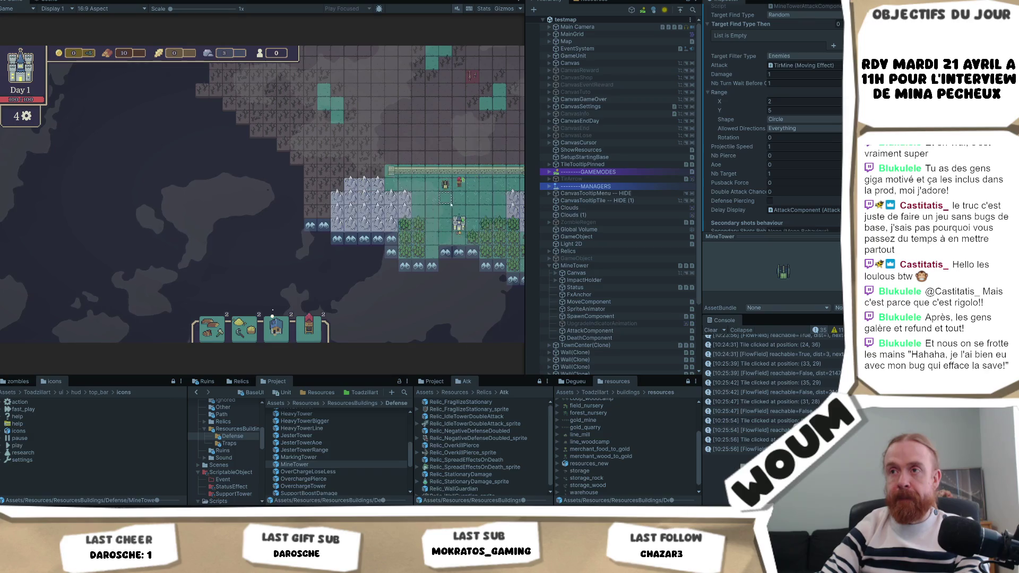
scroll(397, 202, "up", 2)
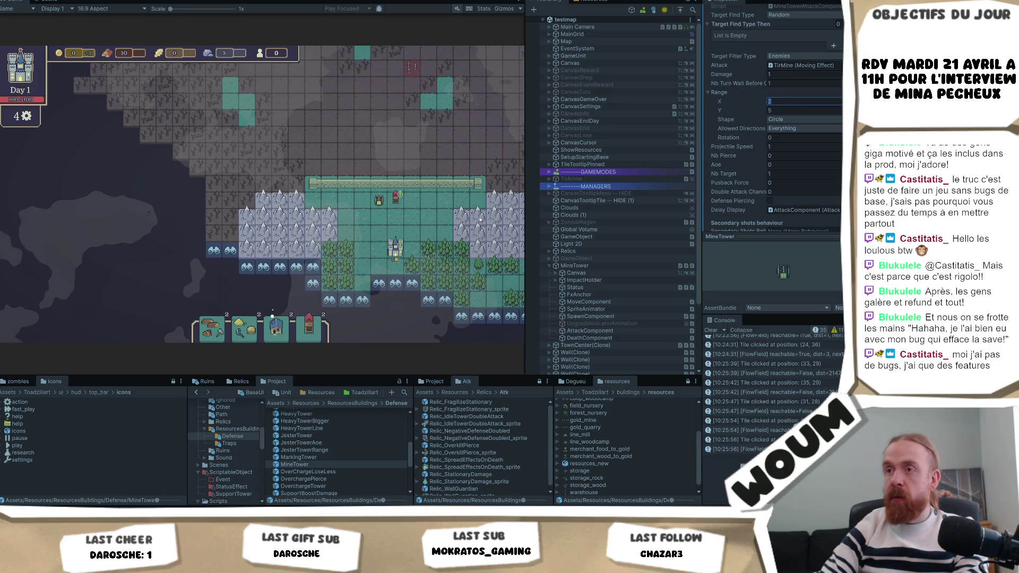
left_click(378, 208)
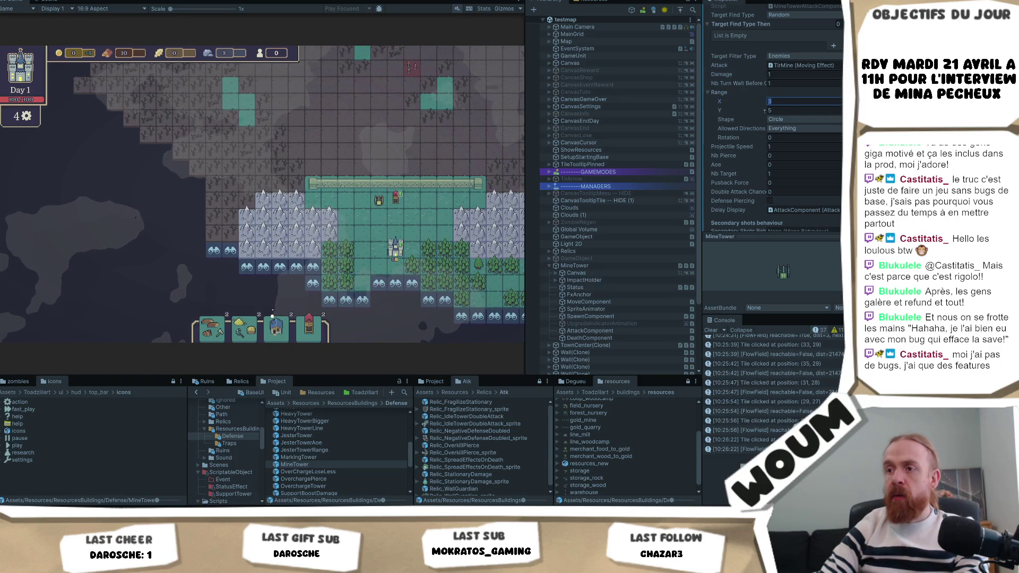
type("1")
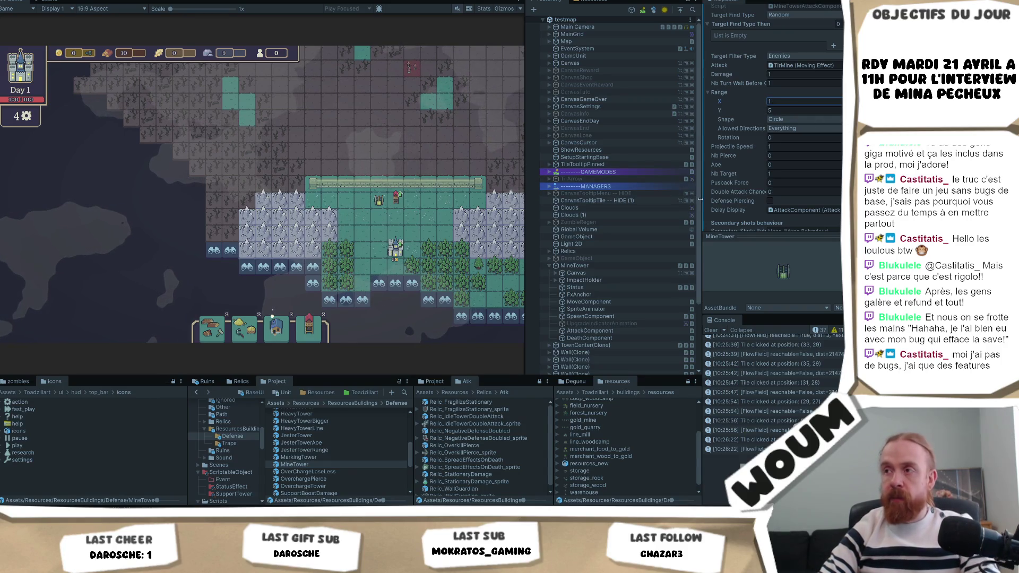
scroll(699, 345, "down", 3)
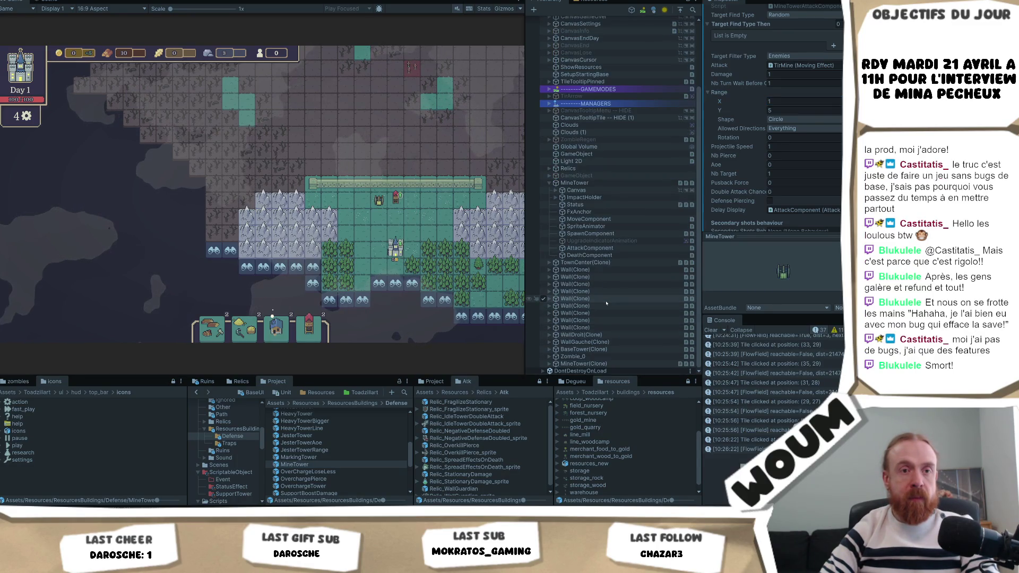
Select the placed Mine Tower and set its attack Range to X 1 and Y 5.
left_click(605, 363)
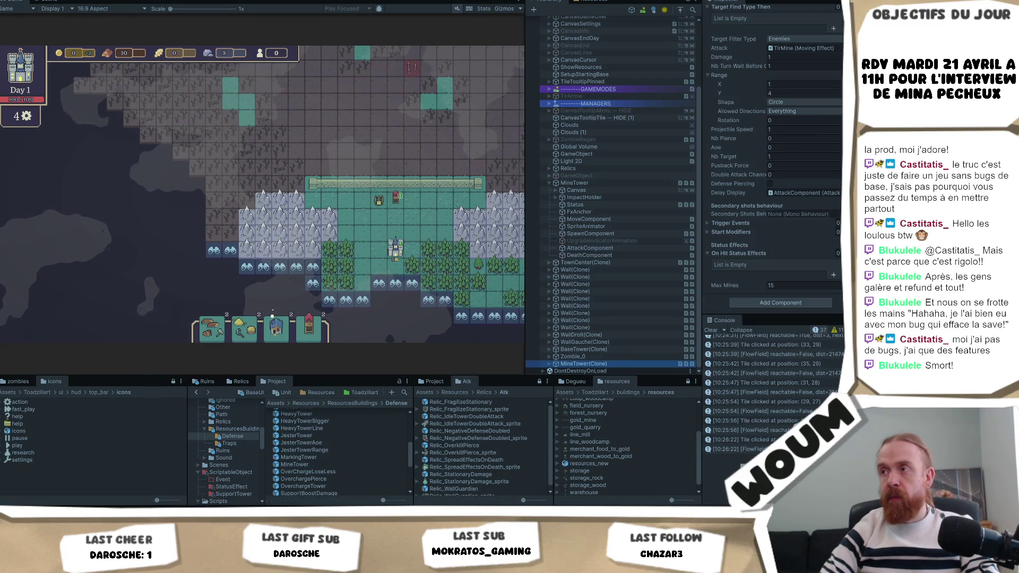
left_click(785, 84)
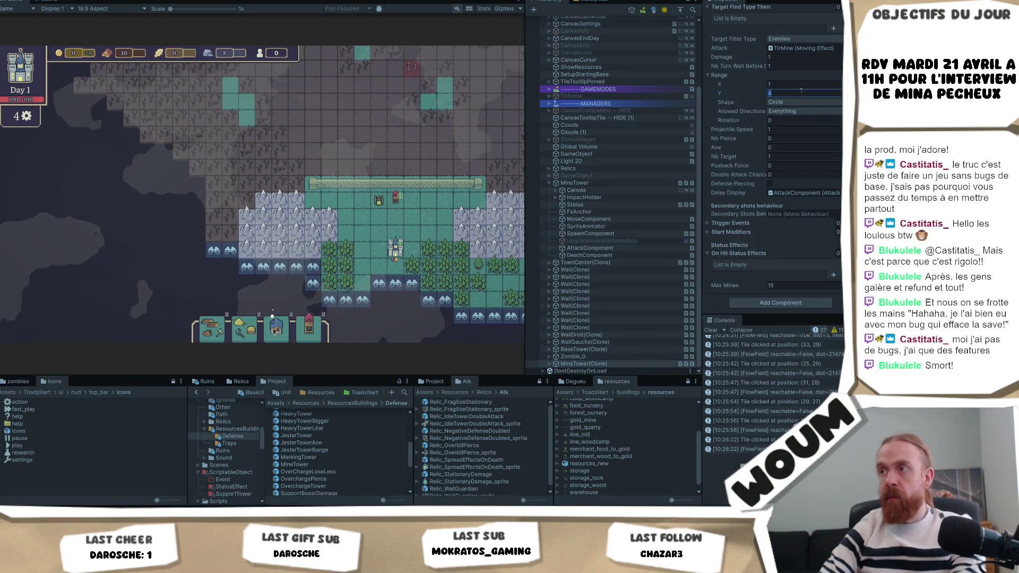
left_click(382, 202)
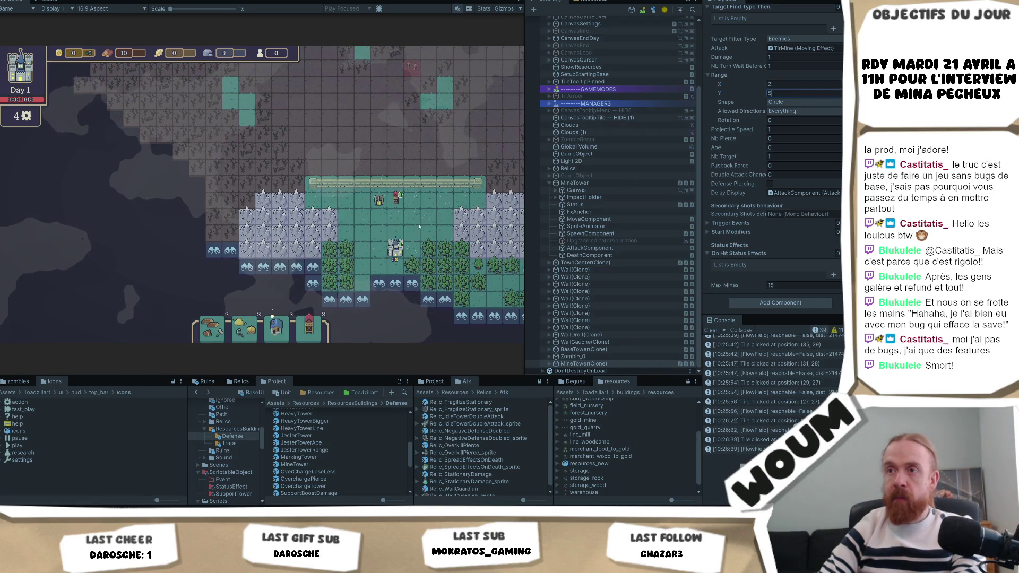
left_click(378, 201)
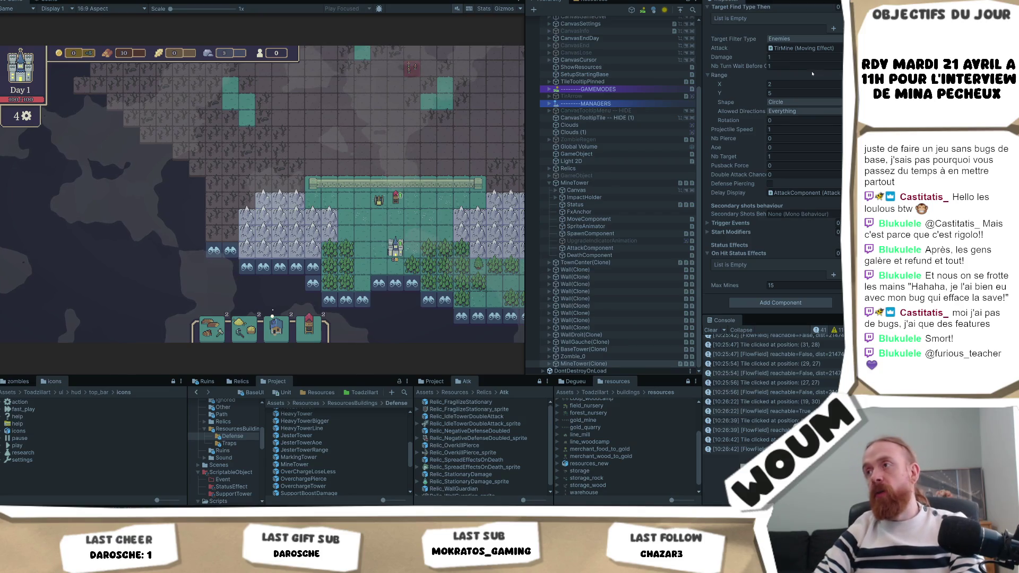
type("1")
left_click(780, 94)
left_click(379, 209)
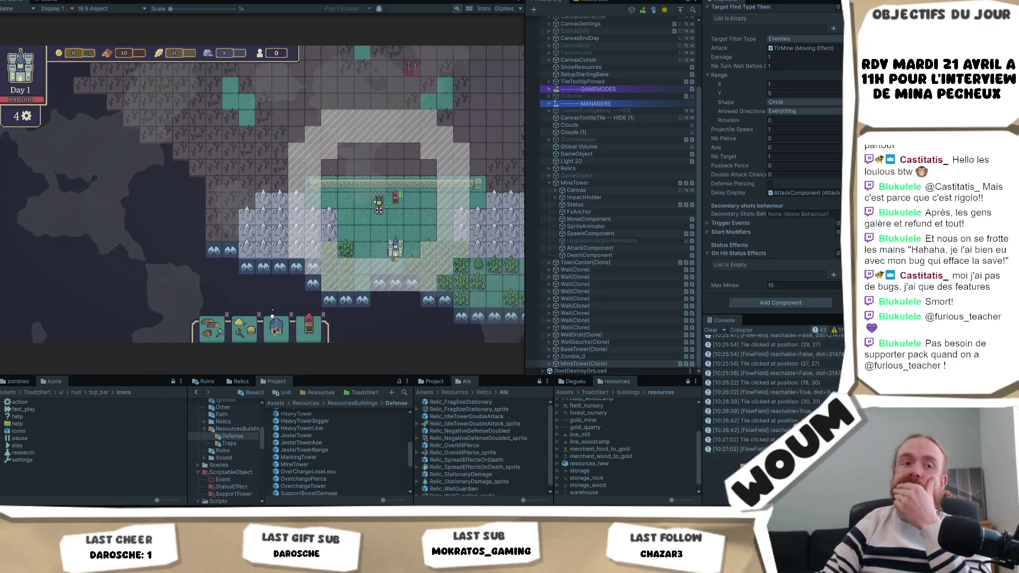
left_click(359, 202)
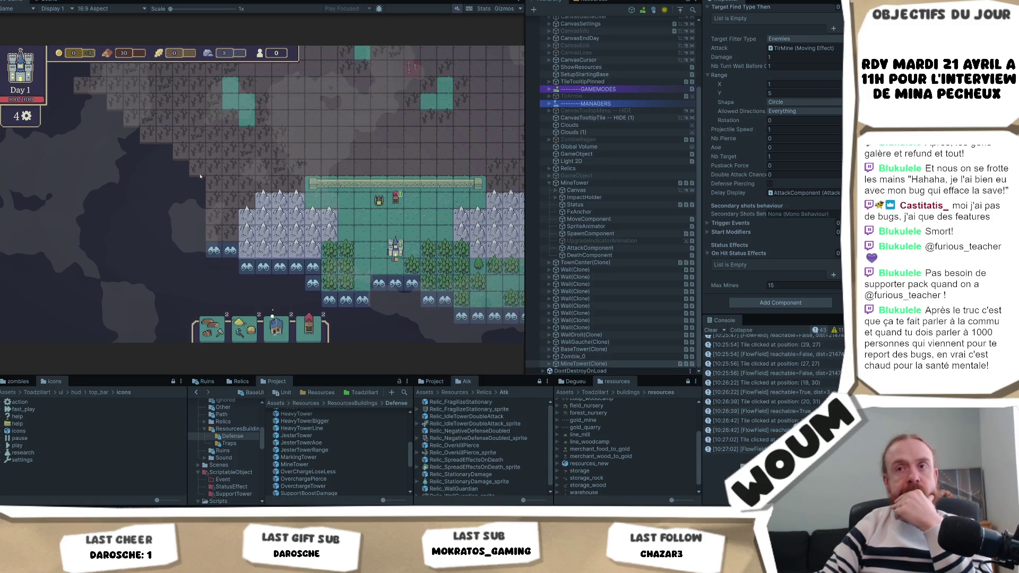
Pan the map so the base sits further left, checking the Mine Tower's range.
mouse_move(379, 201)
left_mouse_down()
mouse_move(180, 222)
mouse_move(212, 229)
left_mouse_up()
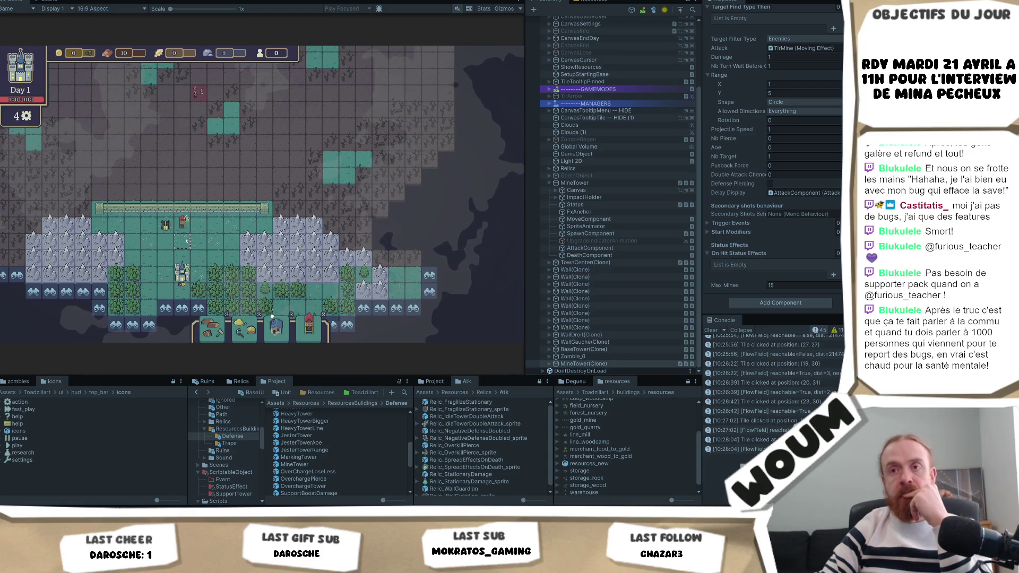
left_click_drag(187, 240, 201, 238)
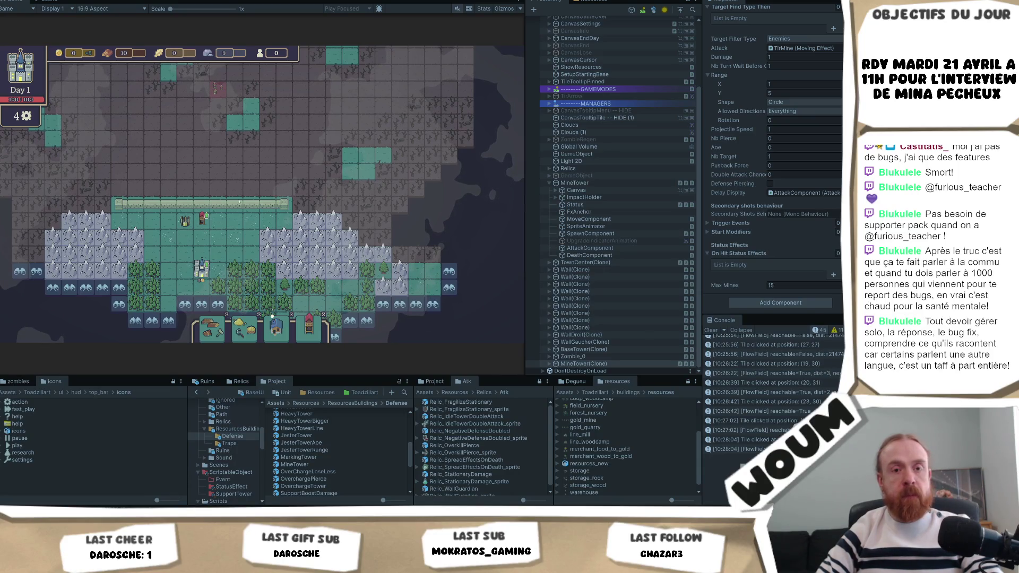
left_click(202, 219)
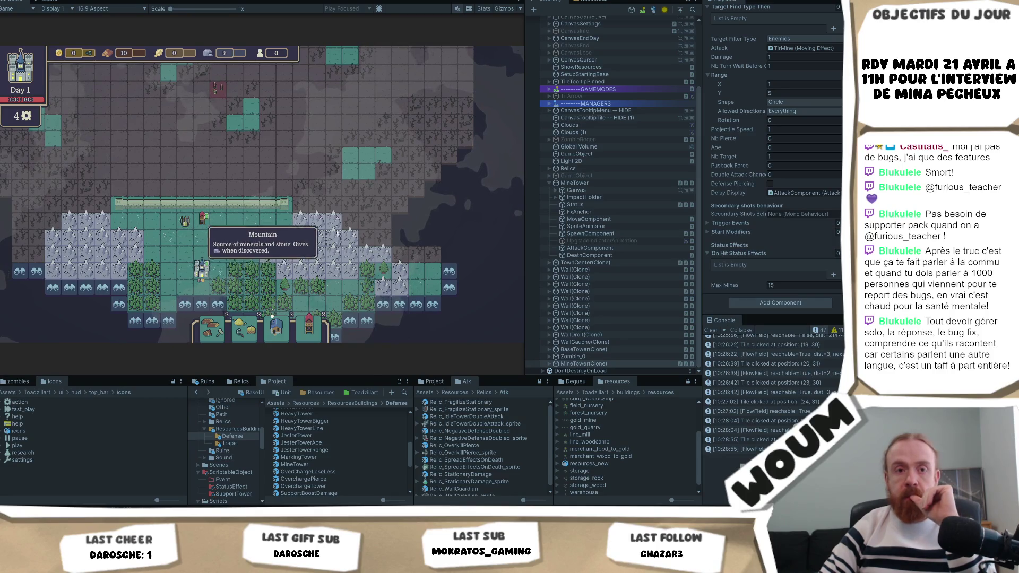
key("d")
key("w")
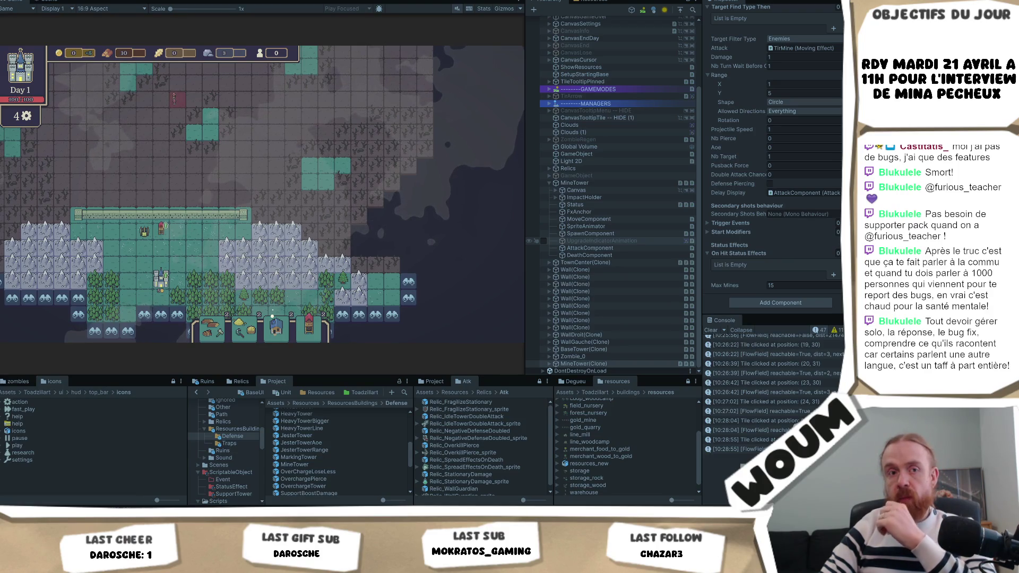
left_click(798, 284)
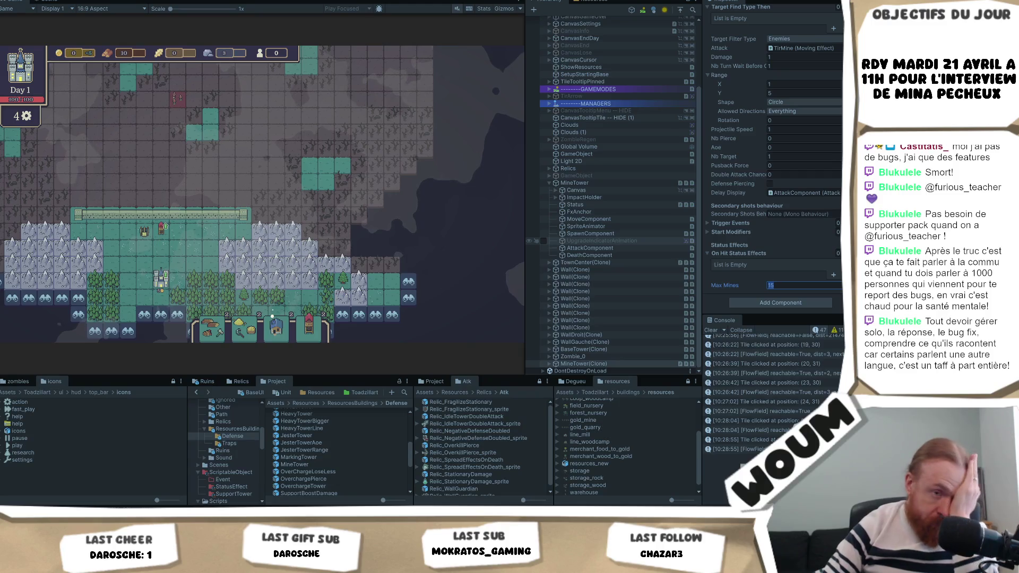
key("Return")
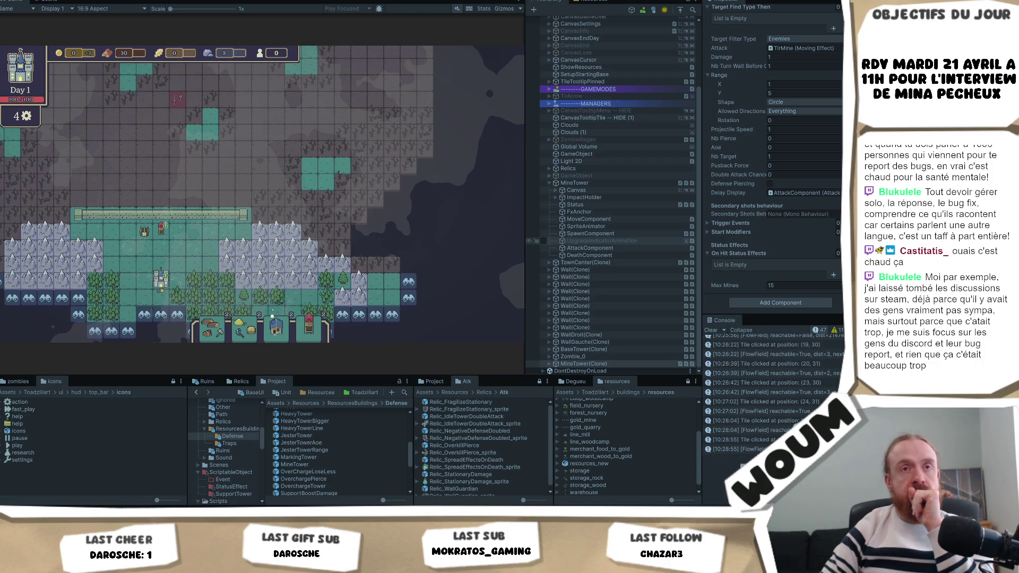
left_click(796, 285)
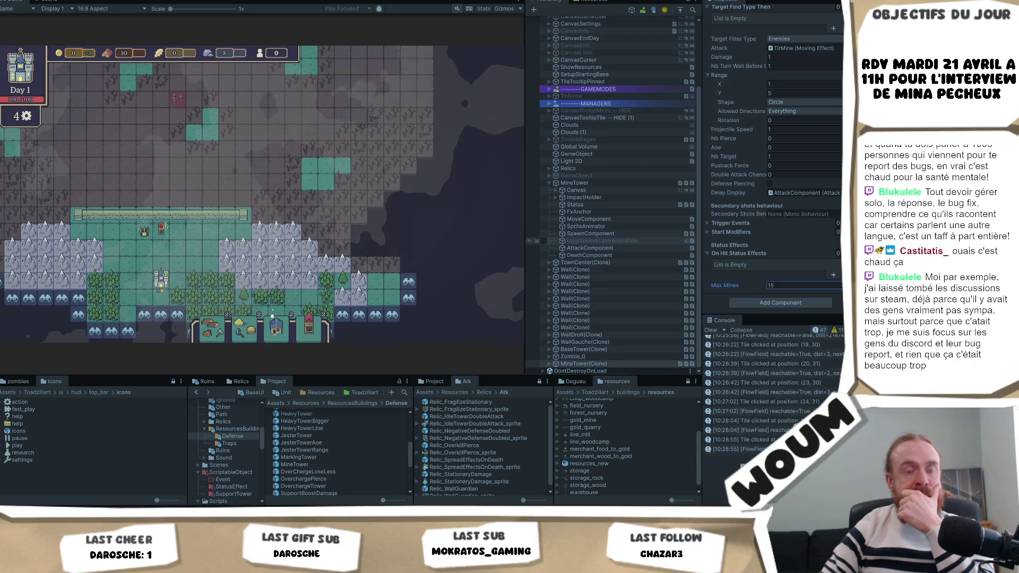
key("Return")
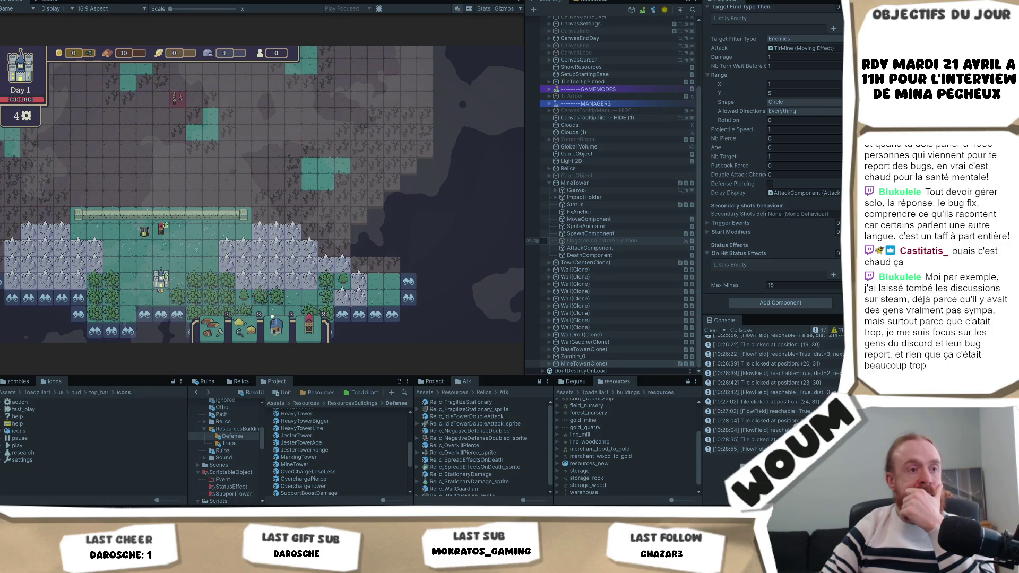
key("Return")
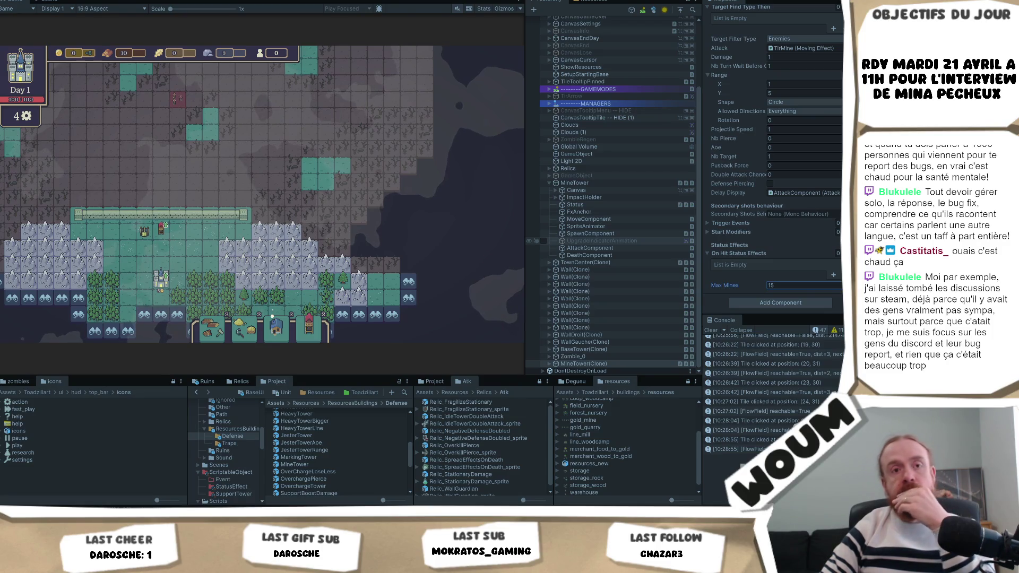
key("Return")
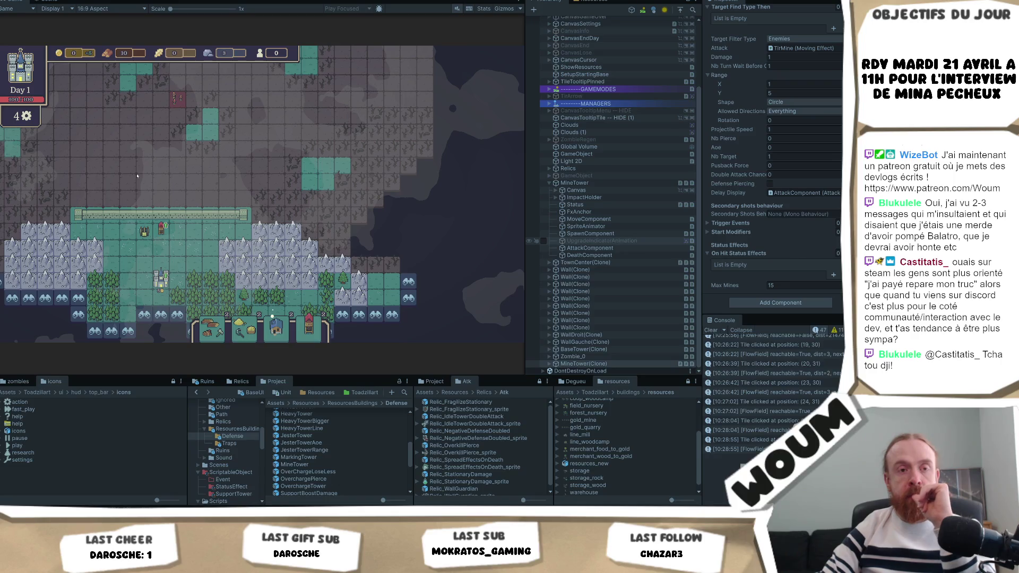
Try relocating the Mine Tower, previewing it on a mountain tile before placing it elsewhere.
left_click(139, 234)
left_click(93, 232)
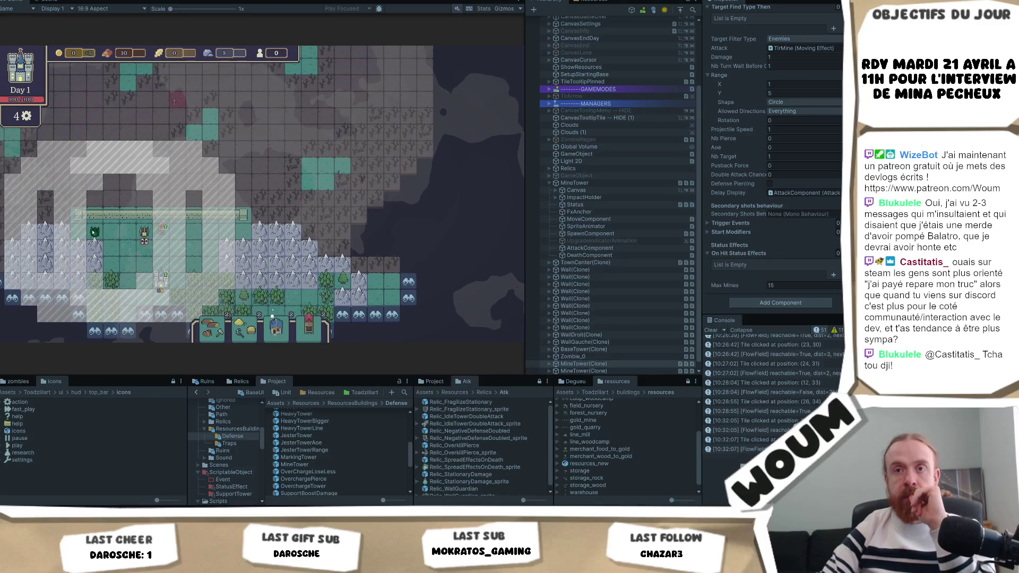
key("Escape")
key("a")
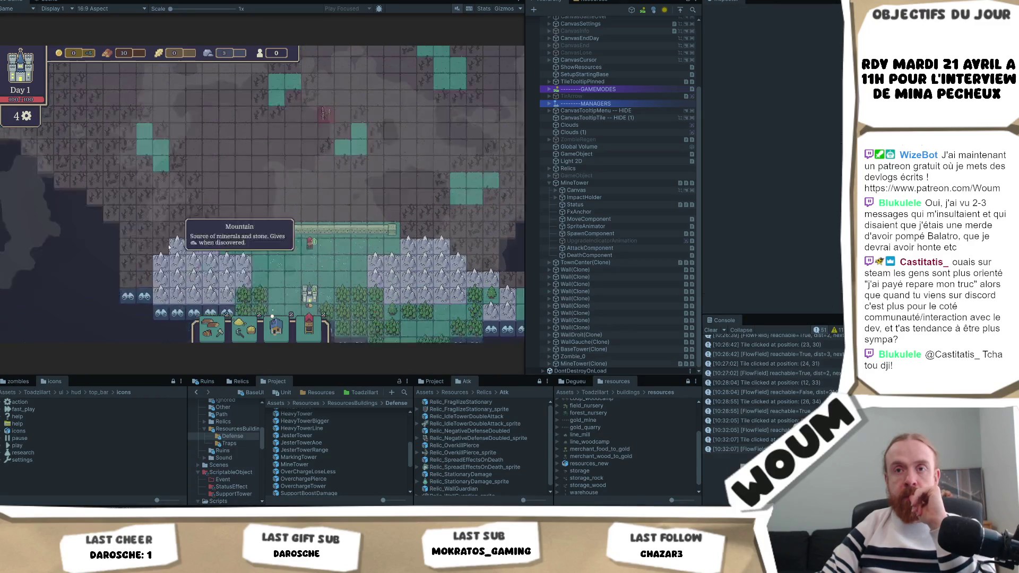
left_click(228, 250)
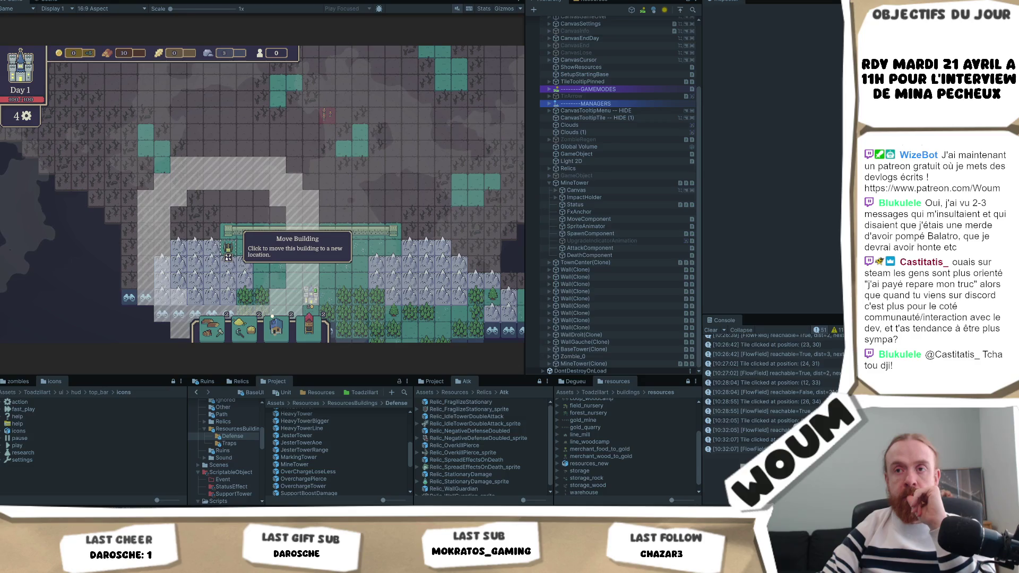
left_click(393, 248)
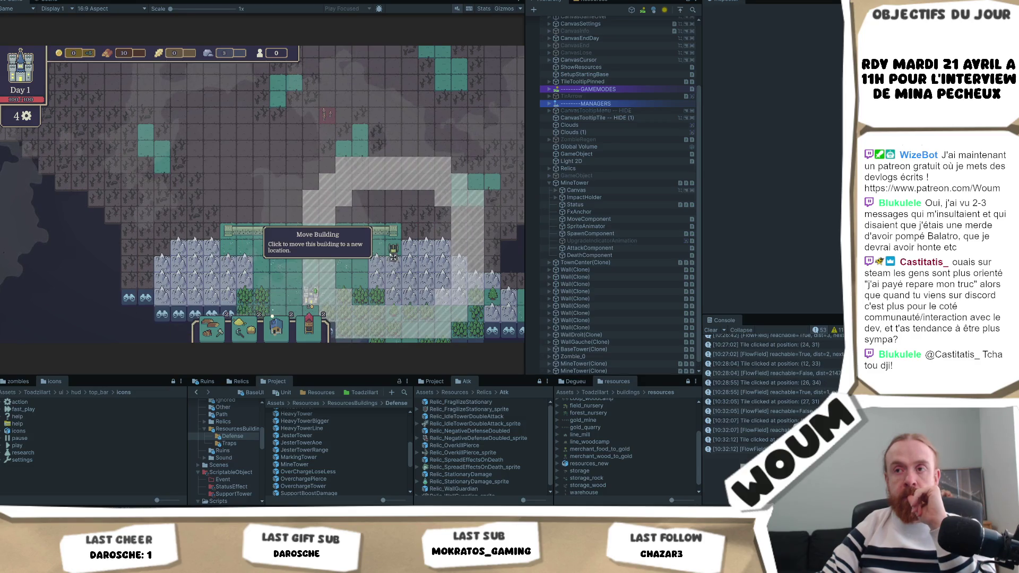
key("d")
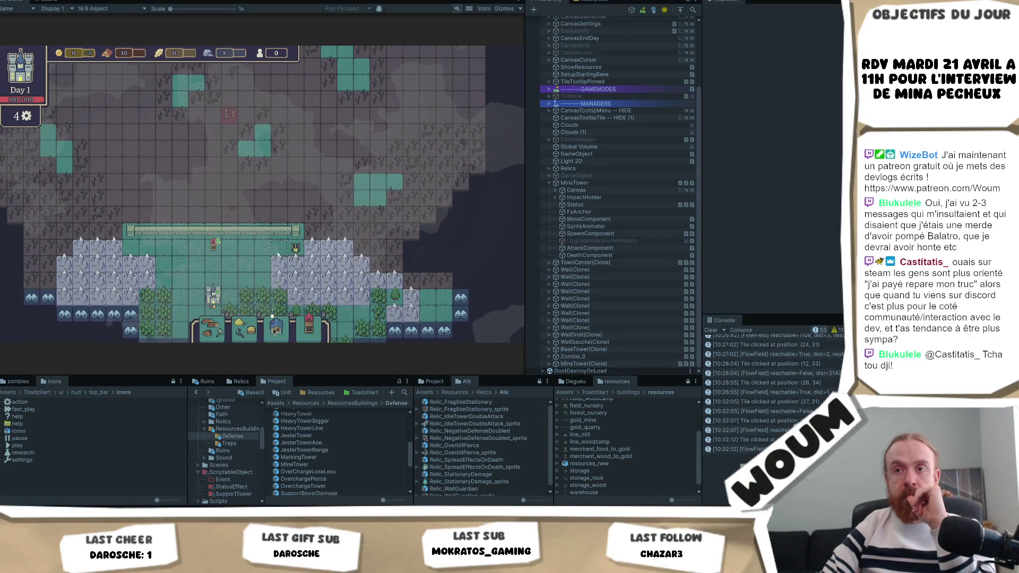
key("s")
Move the Mine Tower one tile to the left, deselect it and recentre the map on the base.
scroll(276, 227, "up", 1)
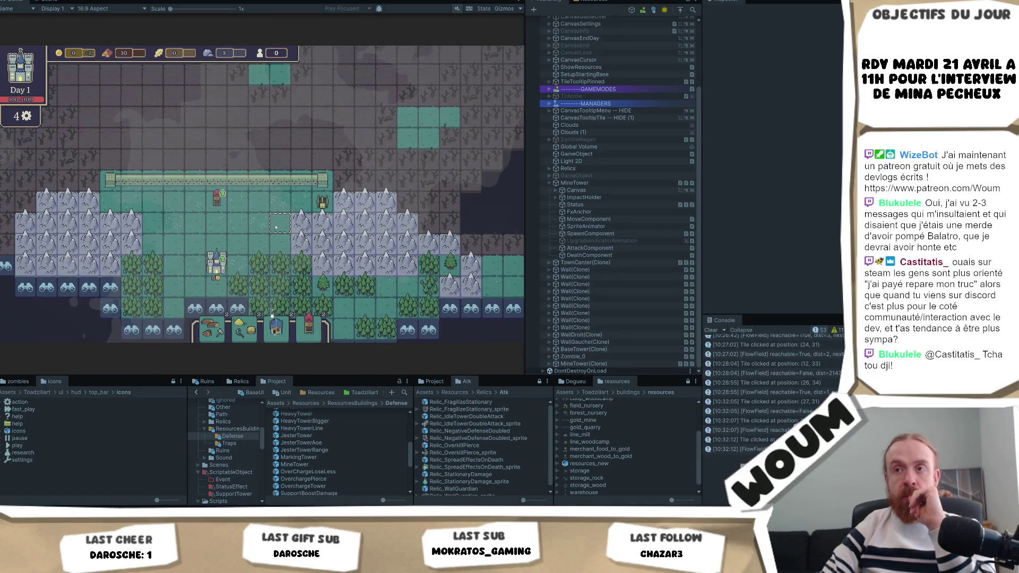
mouse_move(322, 212)
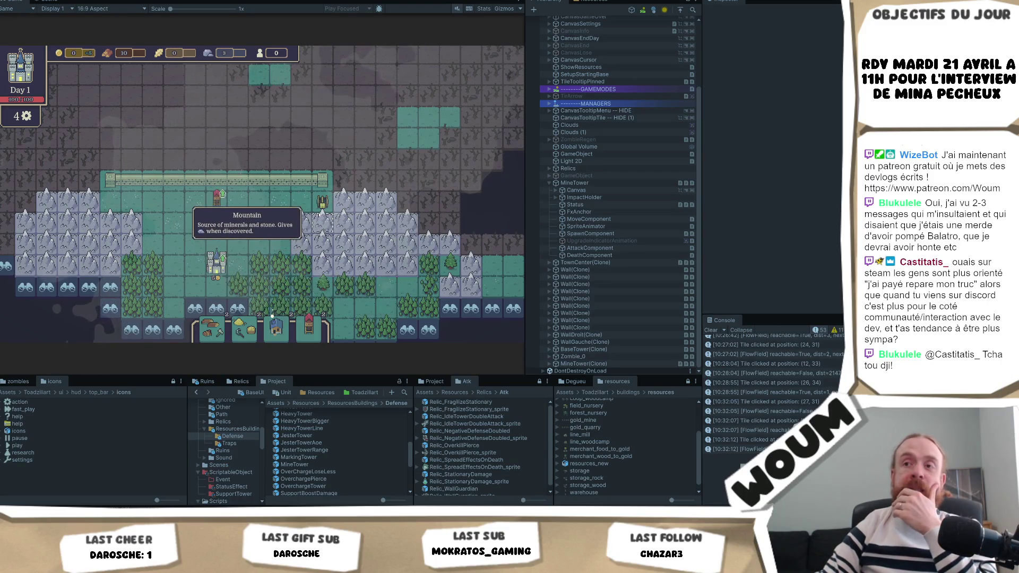
left_click(322, 212)
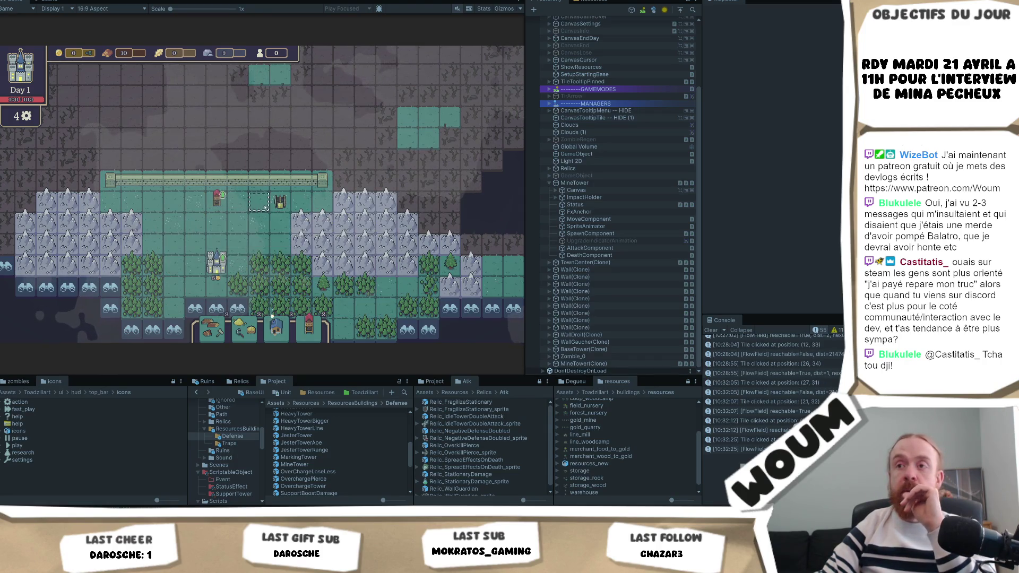
left_click(283, 208)
left_click(329, 238)
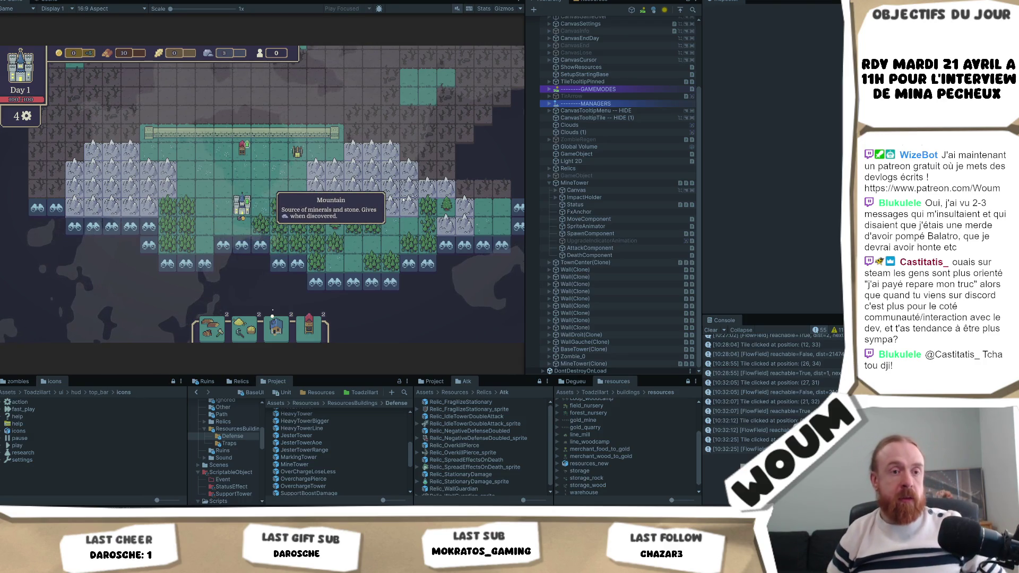
left_click_drag(297, 155, 332, 223)
key("d")
key("w")
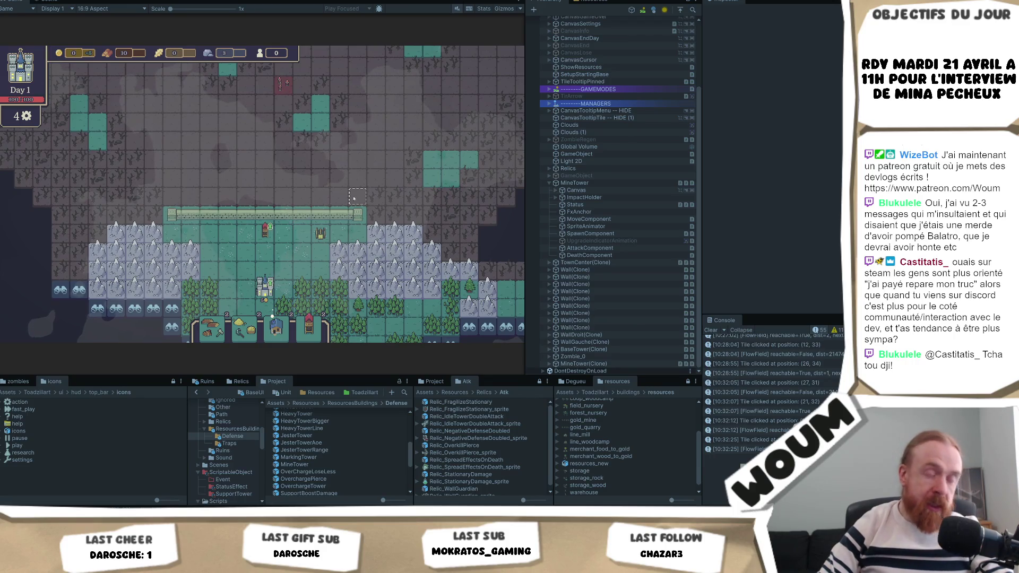
key("d")
key("w")
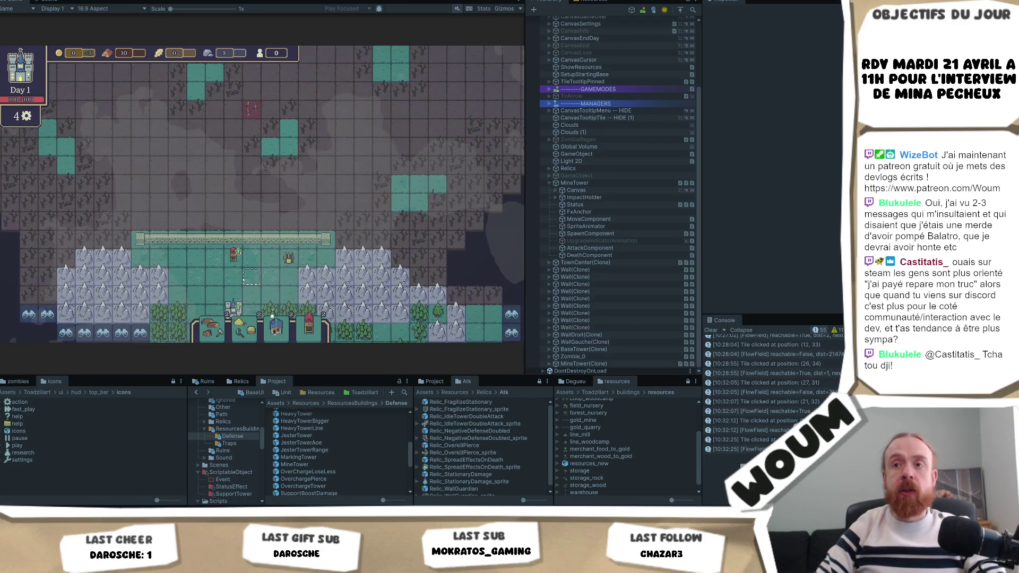
mouse_move(232, 262)
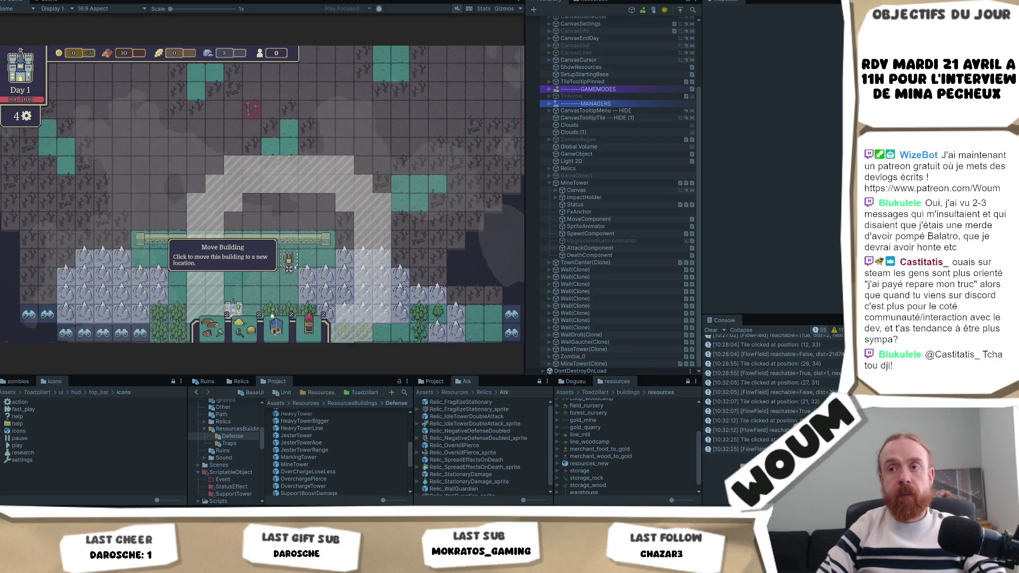
mouse_move(292, 257)
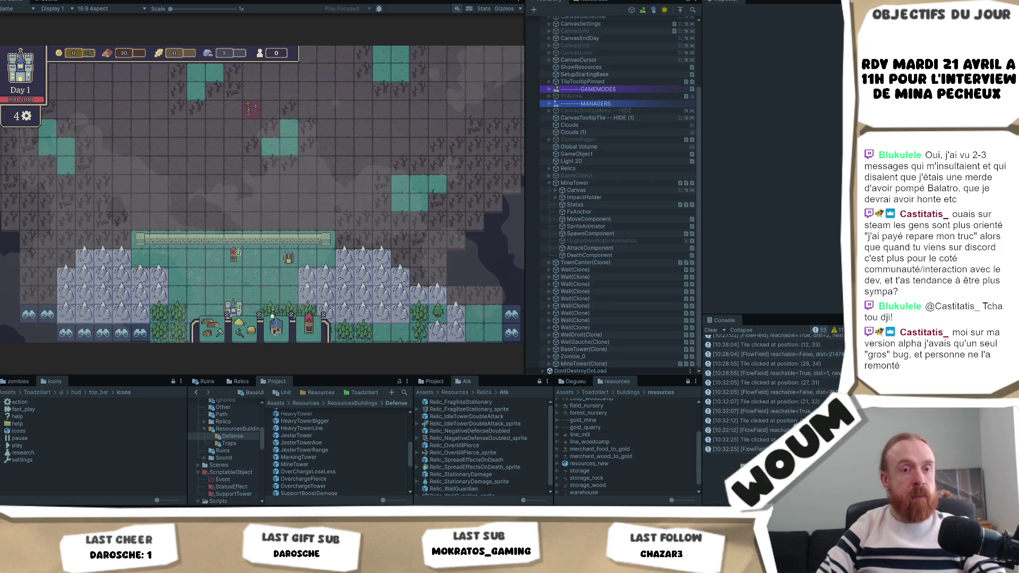
mouse_move(404, 271)
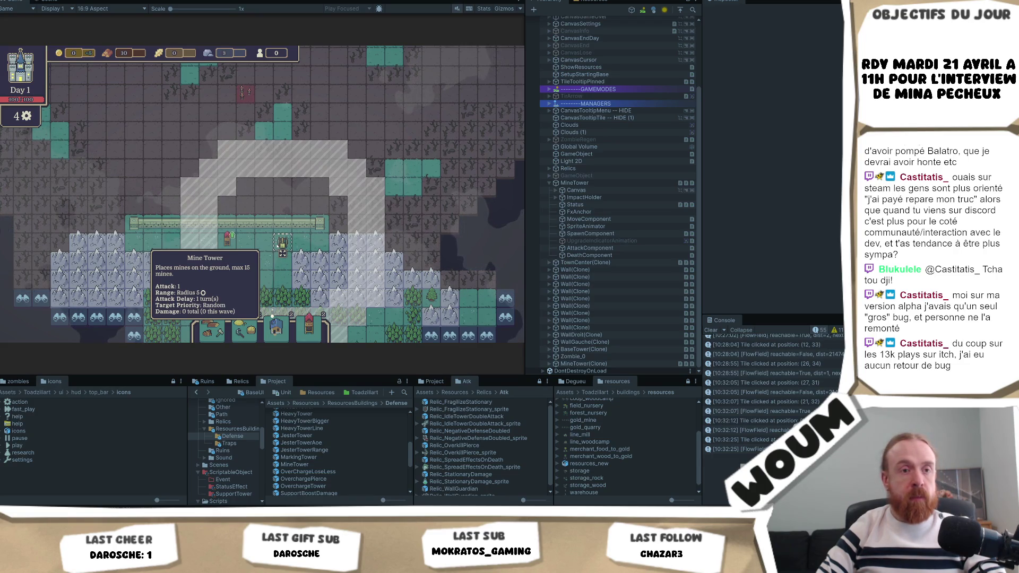
Relocate the Mine Tower to just below the wall, then deselect it by clicking empty tiles.
key("d")
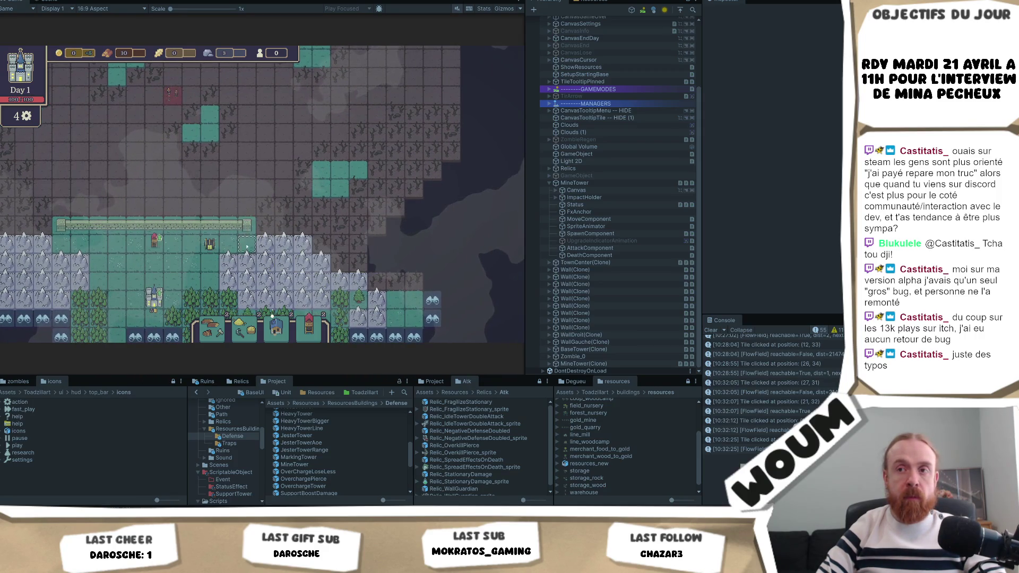
key("a")
left_click(323, 241)
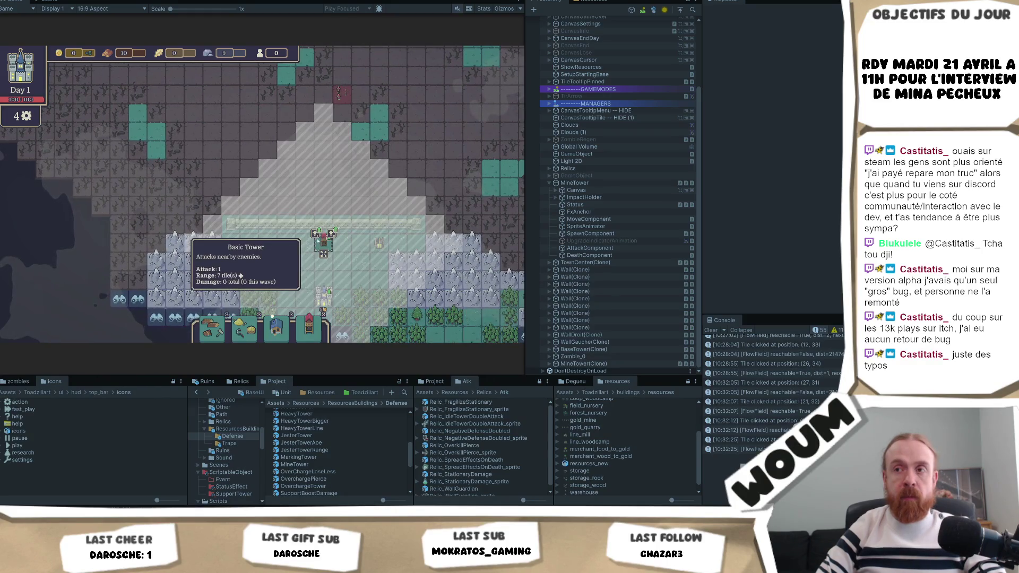
left_click(323, 253)
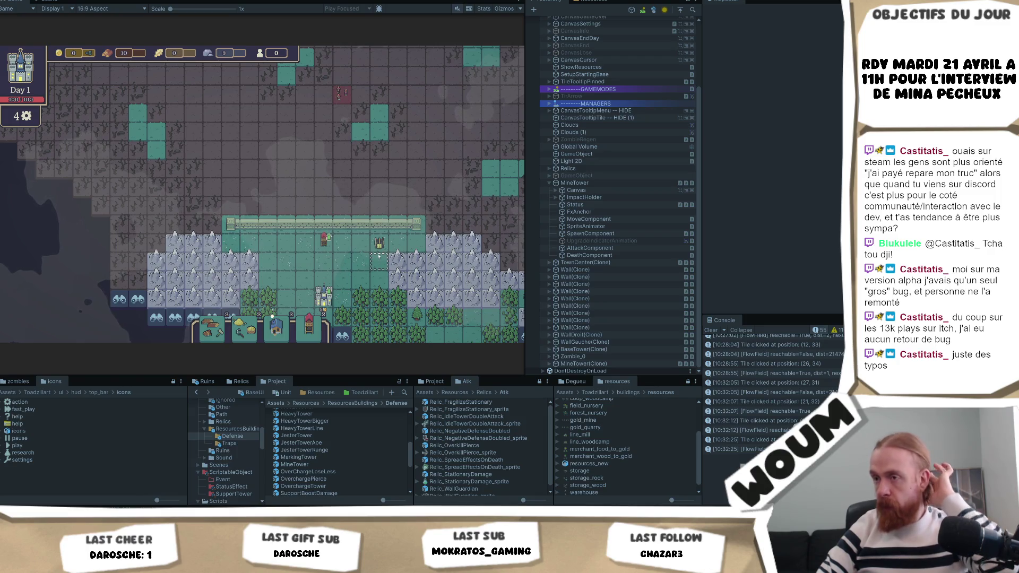
mouse_move(379, 232)
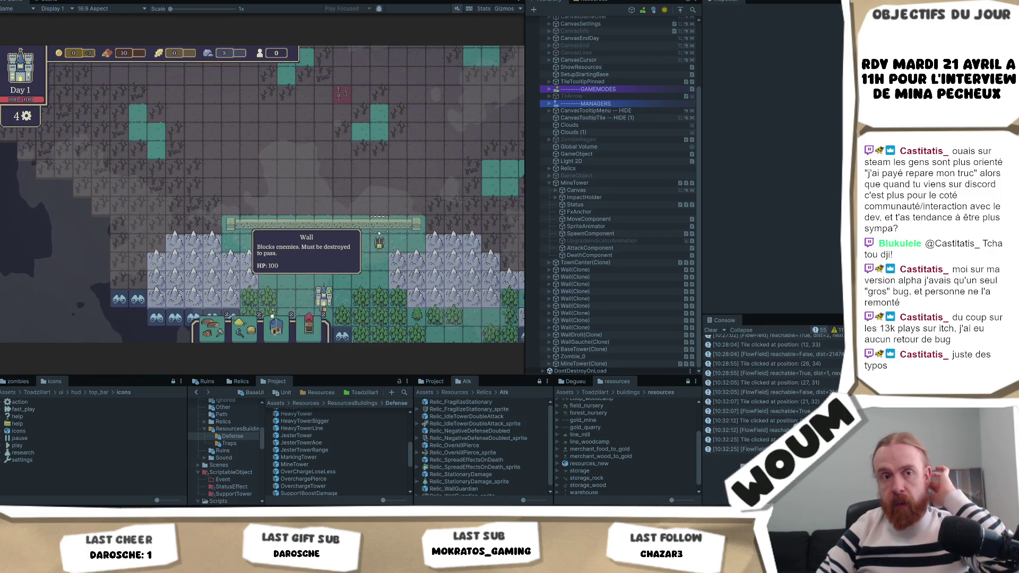
left_click(379, 244)
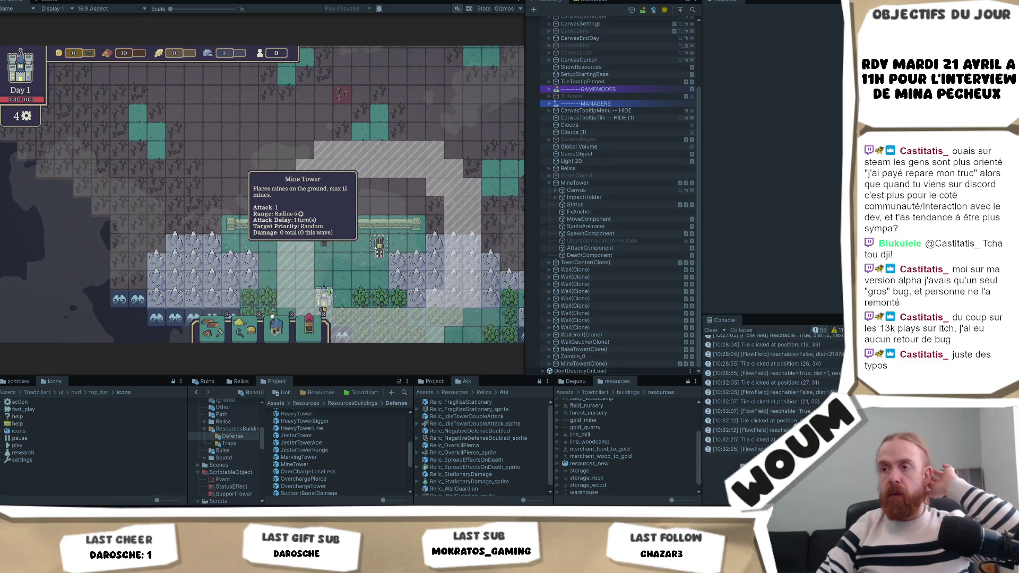
left_click(378, 248)
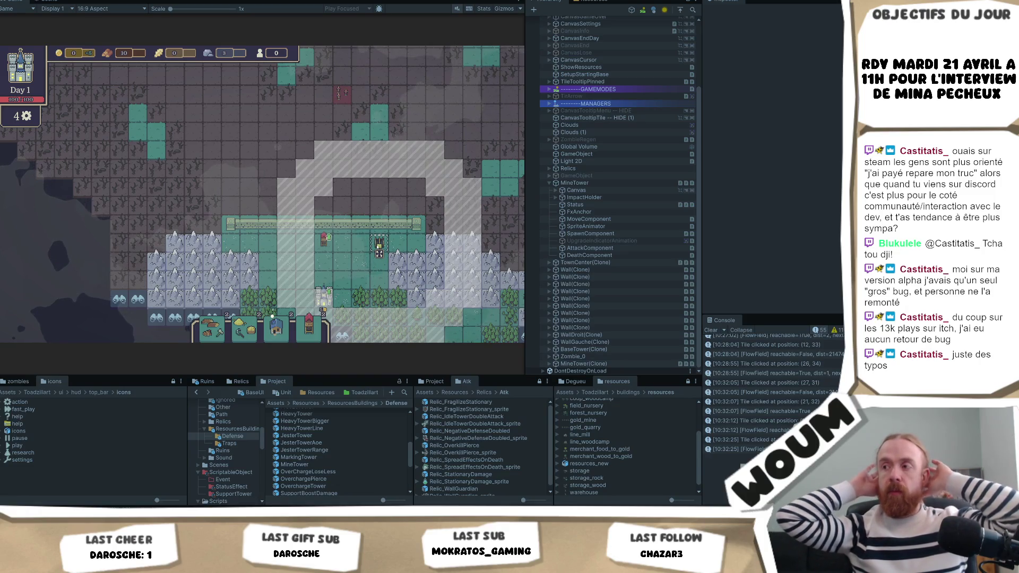
left_click(379, 260)
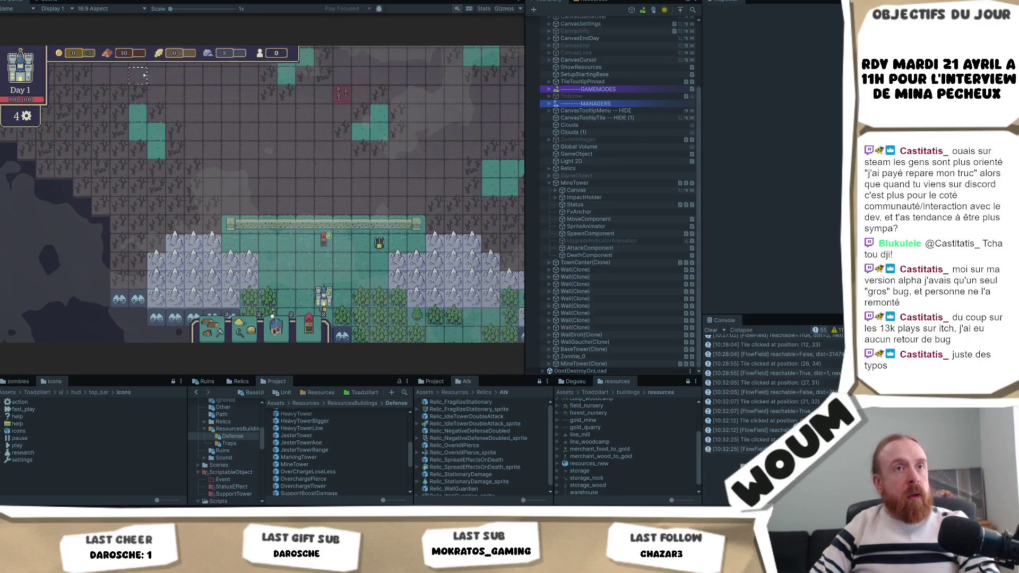
left_click(341, 269)
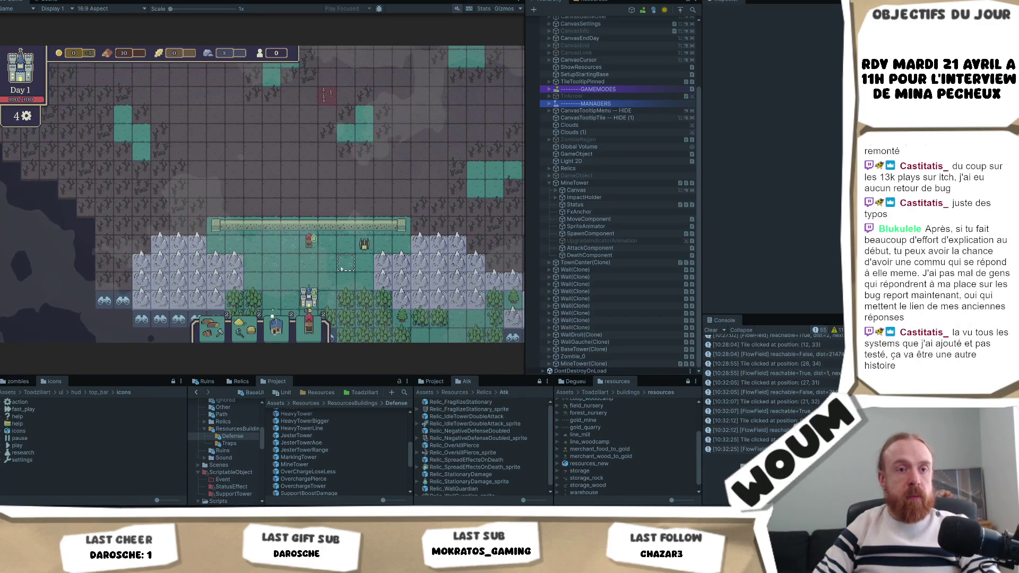
key("d")
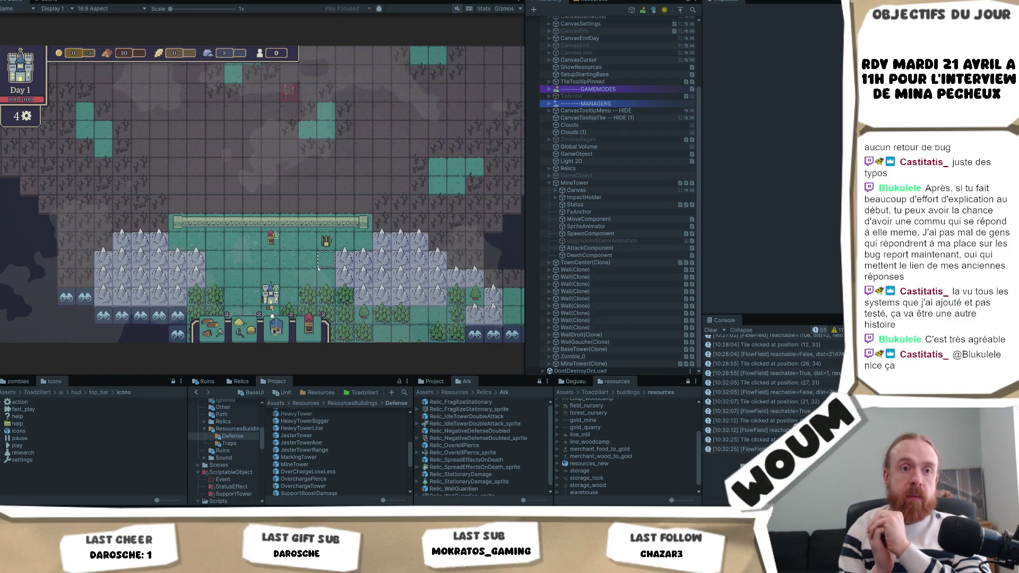
mouse_move(303, 265)
left_mouse_down()
mouse_move(225, 244)
mouse_move(236, 243)
left_mouse_up()
left_click(233, 238)
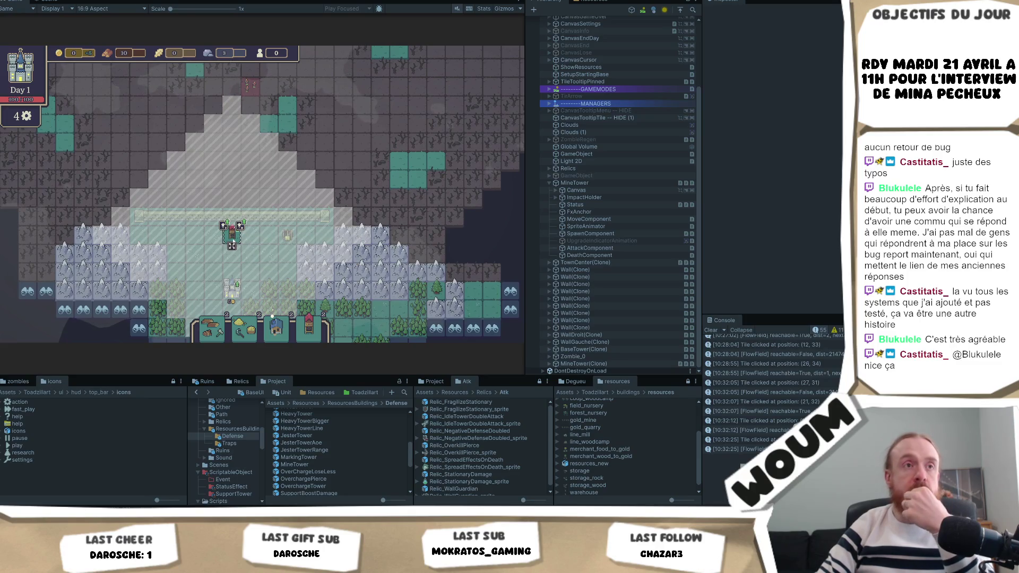
left_click(232, 242)
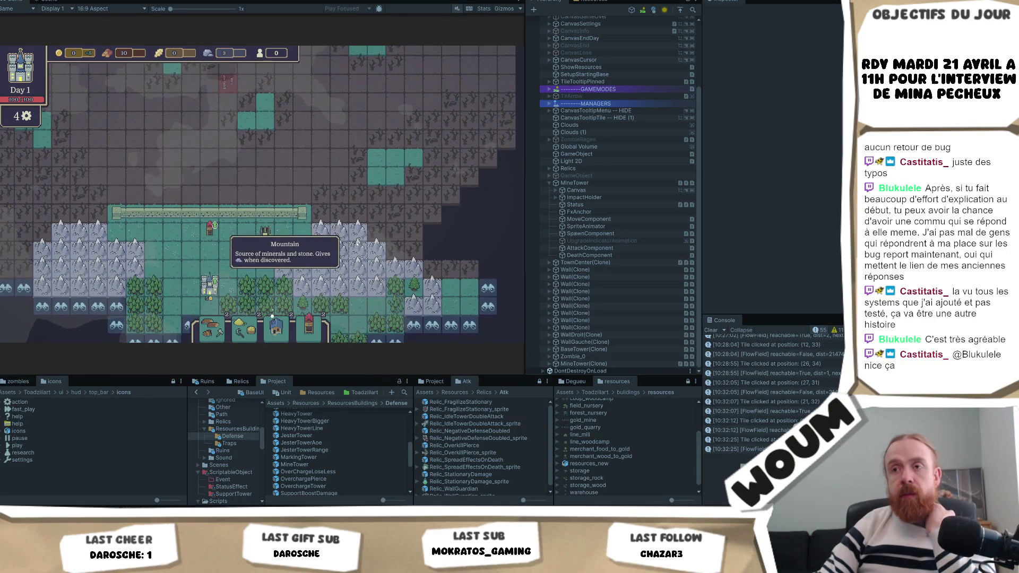
mouse_move(225, 247)
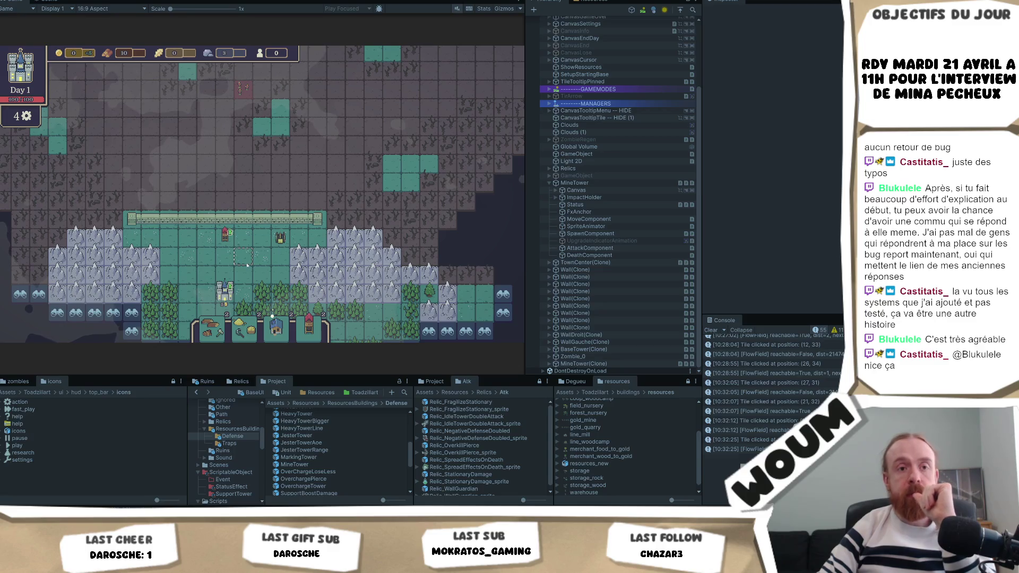
key("s")
key("d")
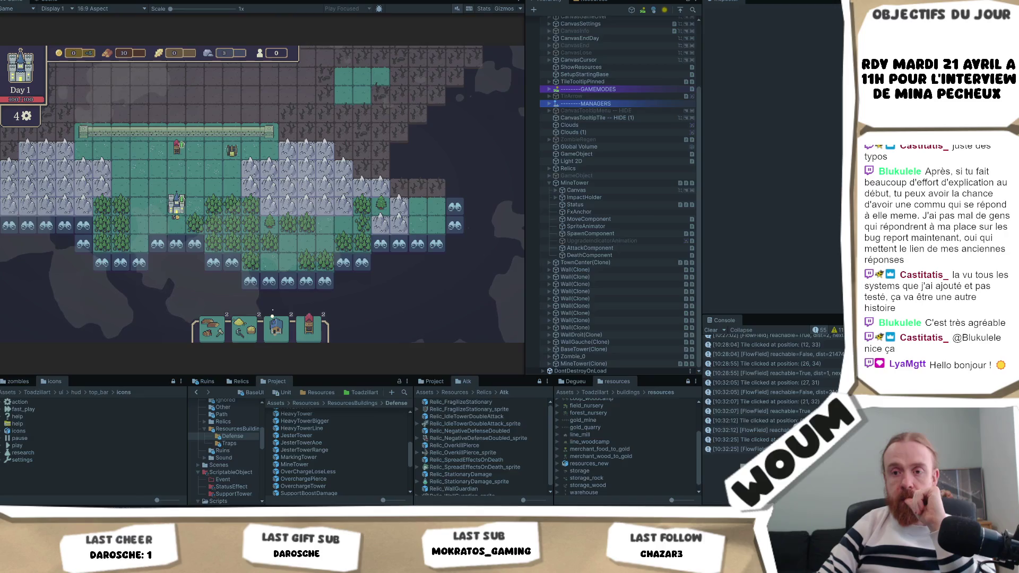
key("alt+Tab")
key("alt+Tab")
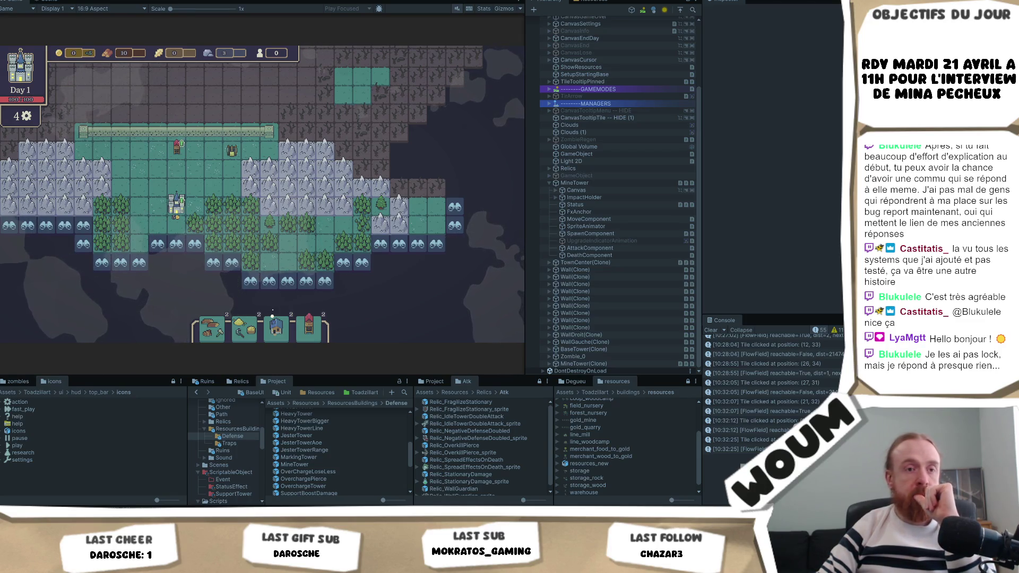
mouse_move(213, 203)
key("w+a")
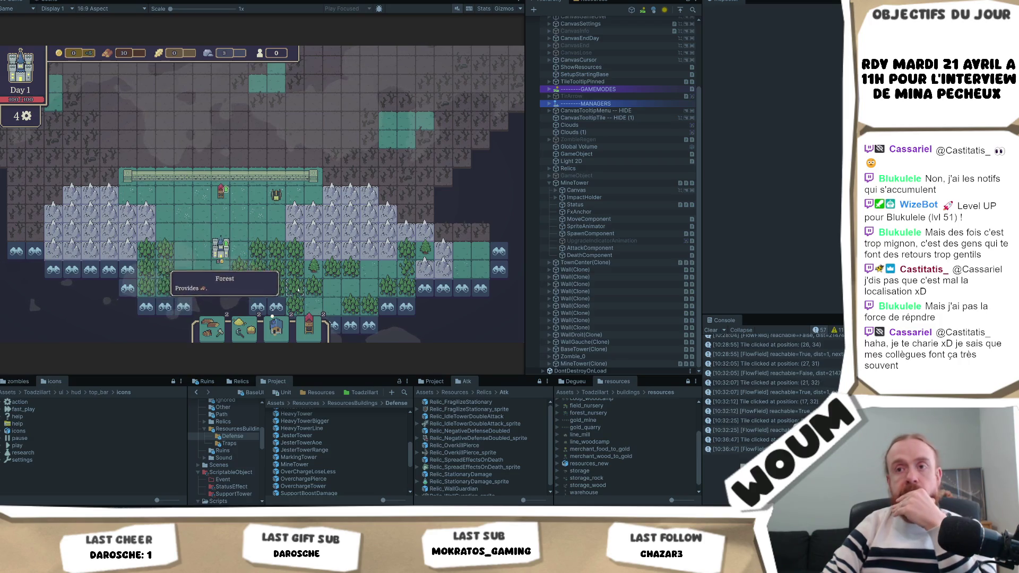
Reveal two southern discoverable tiles, then switch to GameModeManagement.cs in the code editor.
left_click(276, 307)
left_click(254, 259)
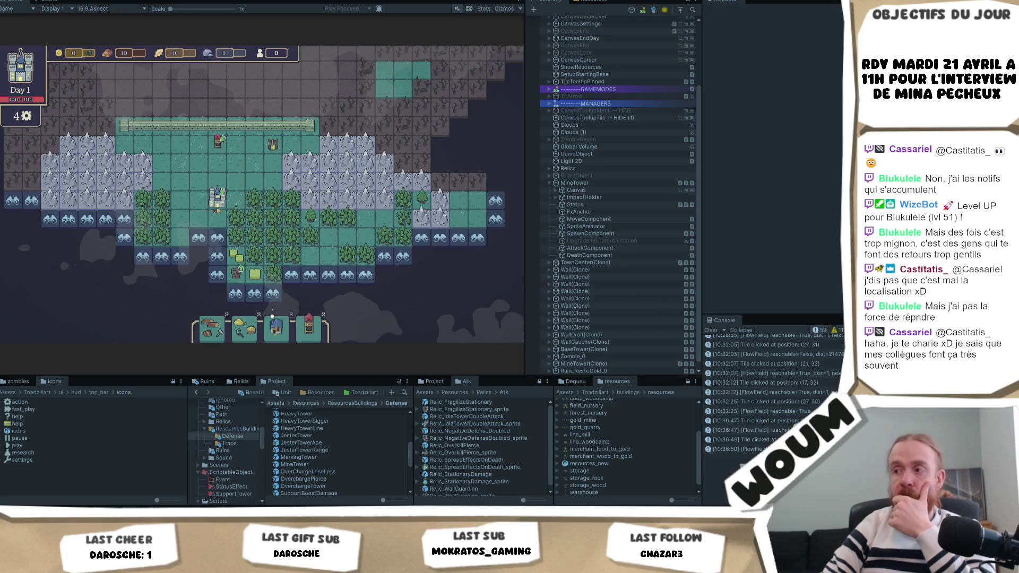
key("alt+Tab")
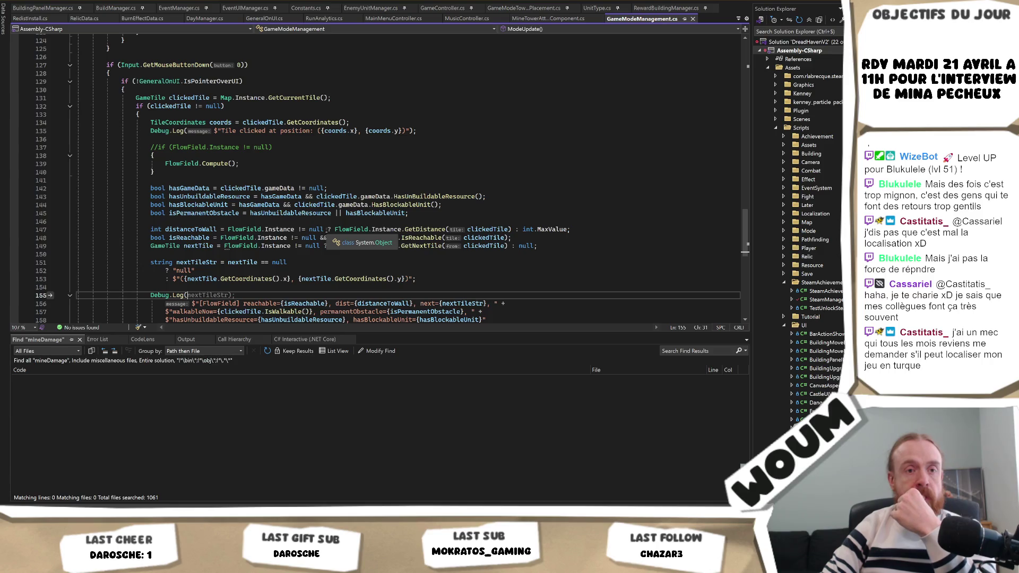
key("alt+Tab")
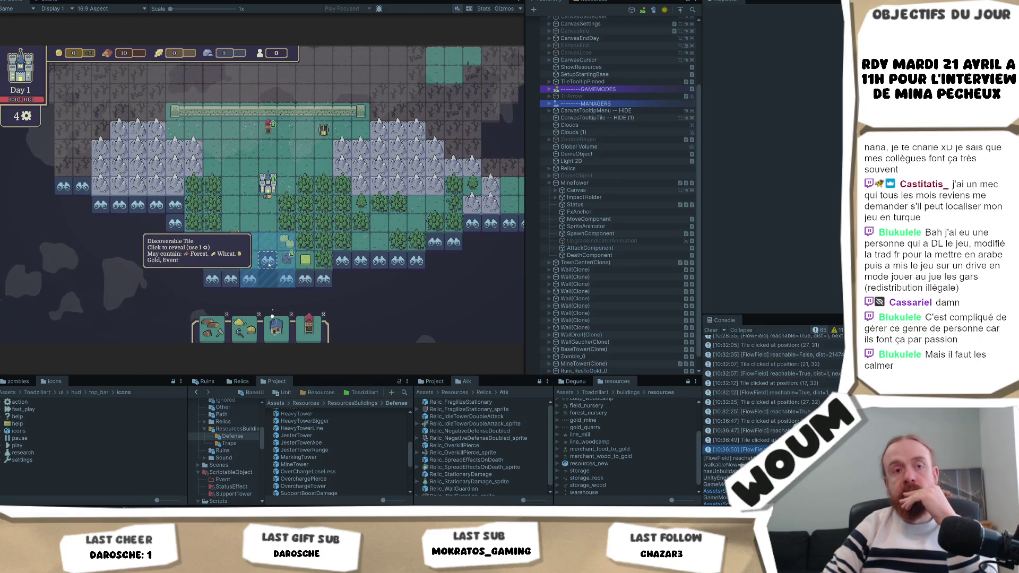
Reveal about ten discoverable tiles along the southern and eastern frontier, raising wood to 20.
left_click(253, 281)
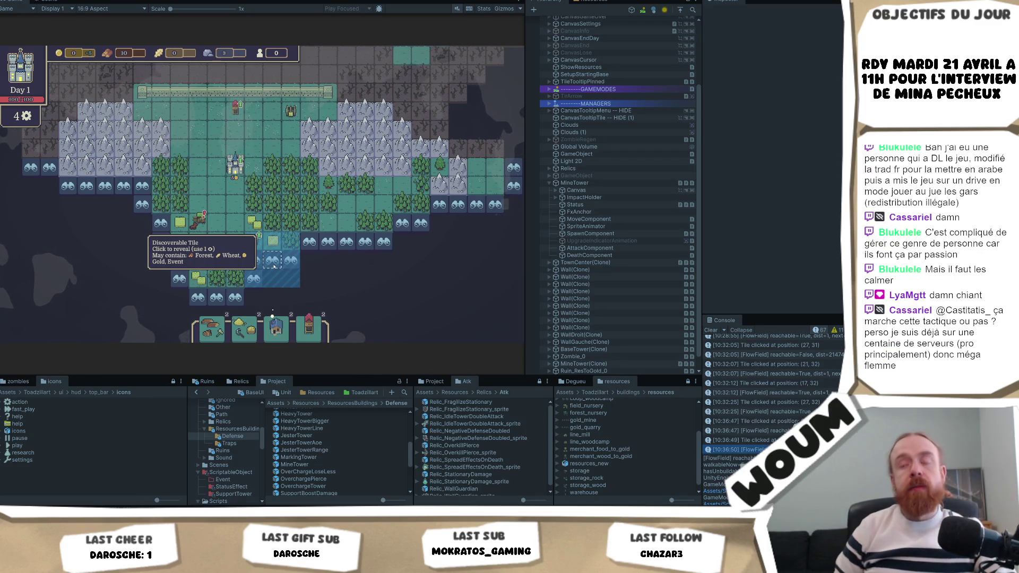
left_click(273, 261)
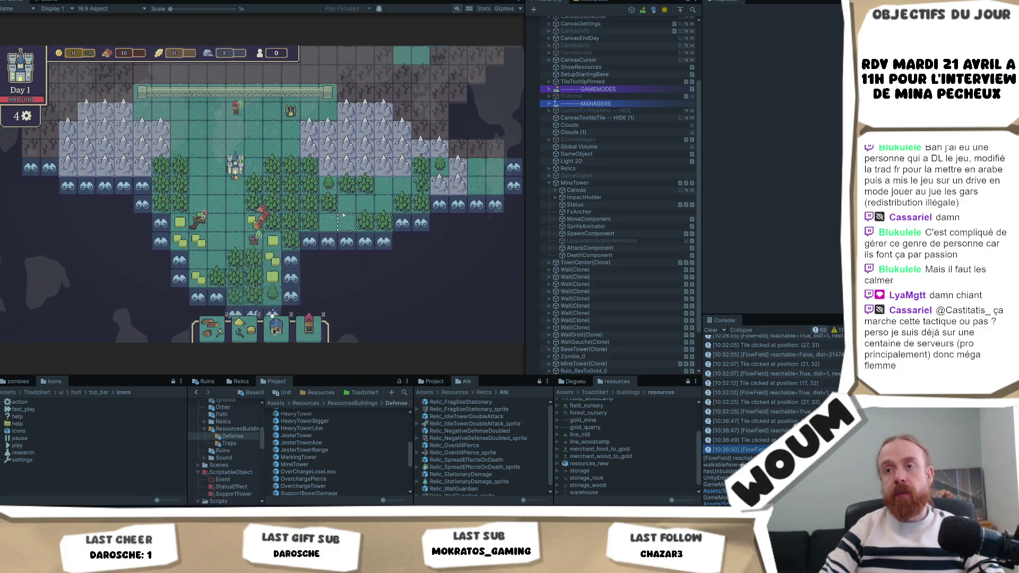
left_click(294, 261)
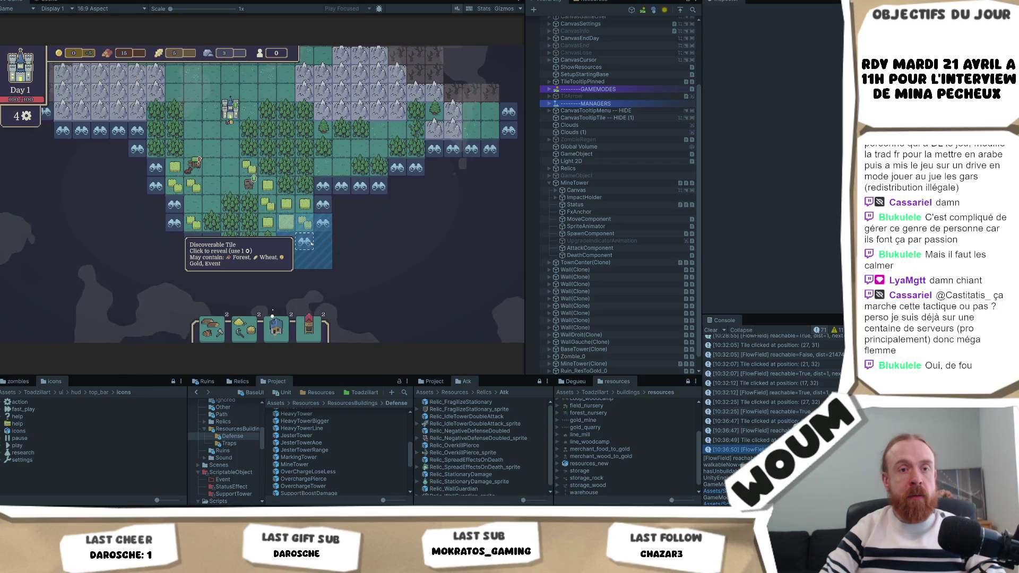
left_click(307, 239)
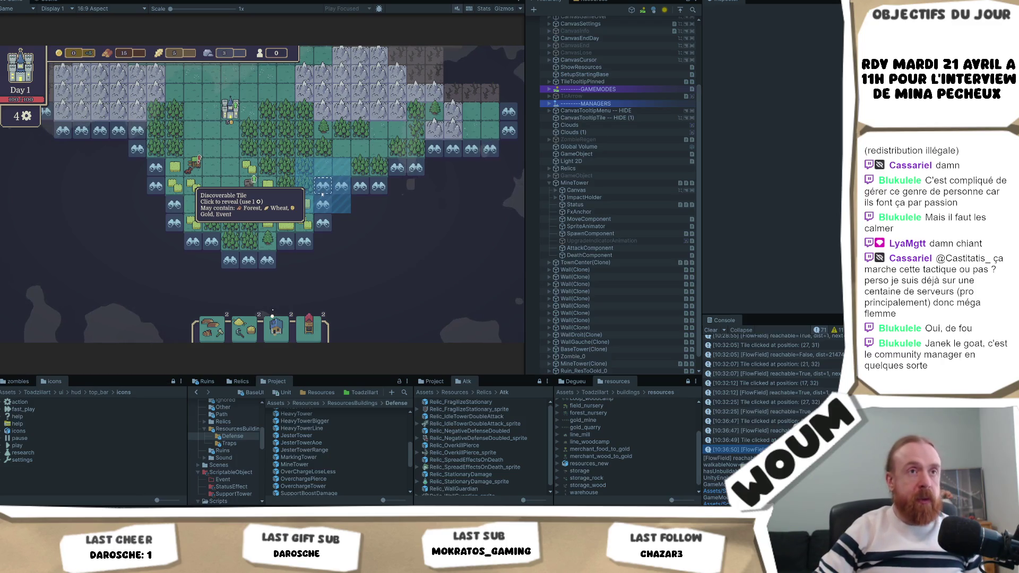
left_click(323, 192)
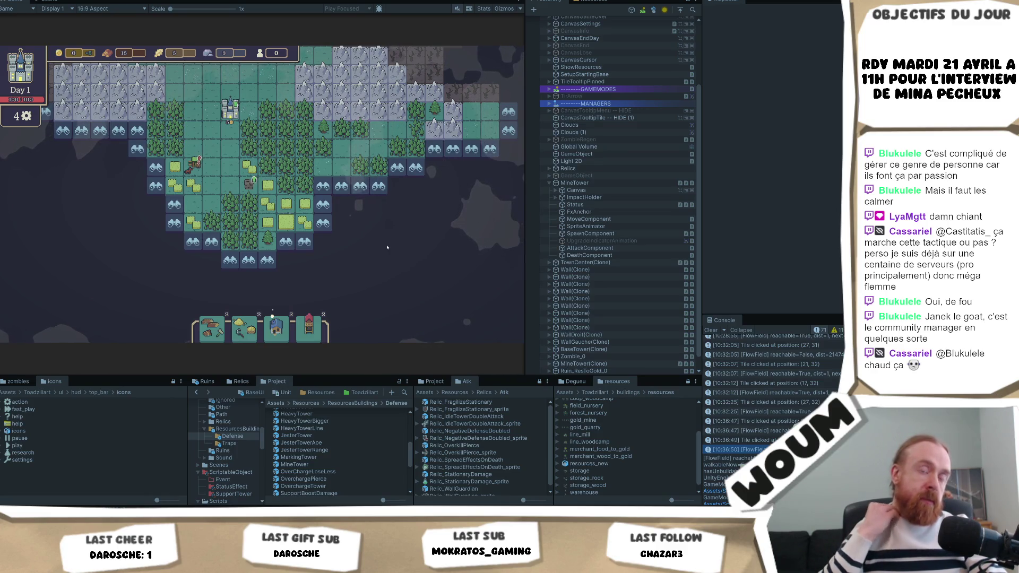
mouse_move(266, 240)
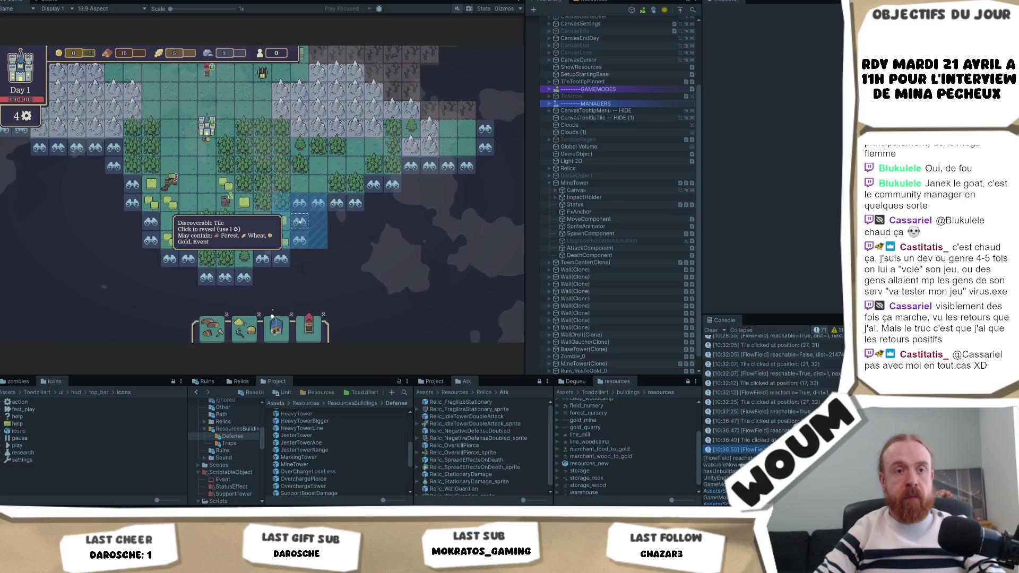
left_click(299, 222)
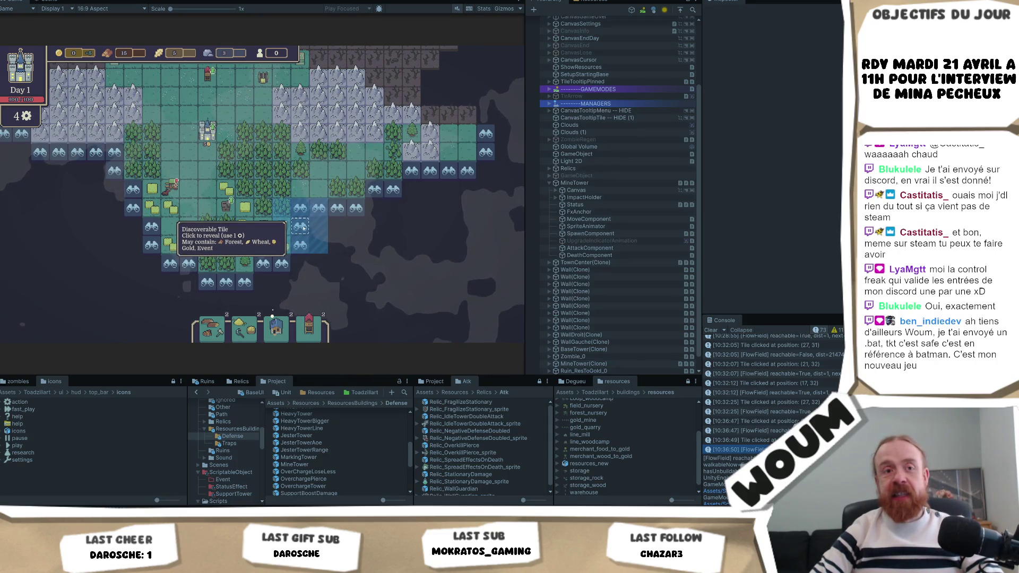
left_click(300, 227)
left_click_drag(468, 261, 418, 260)
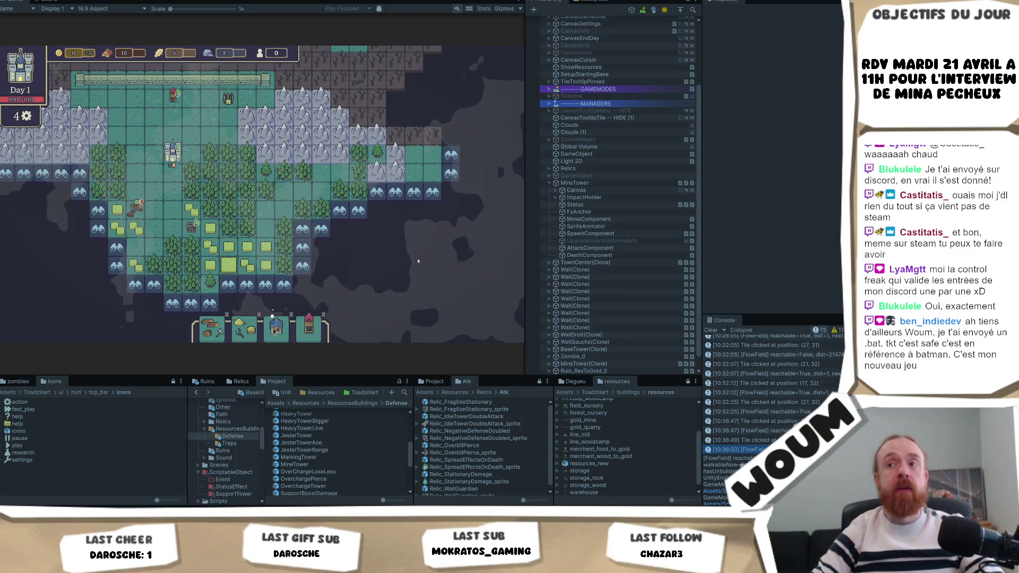
left_click(322, 230)
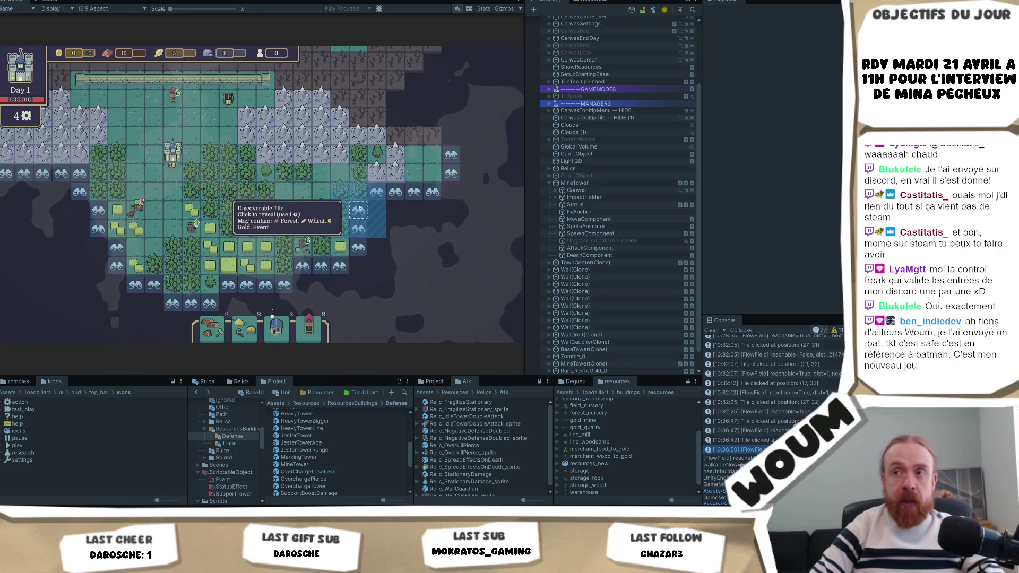
left_click(377, 230)
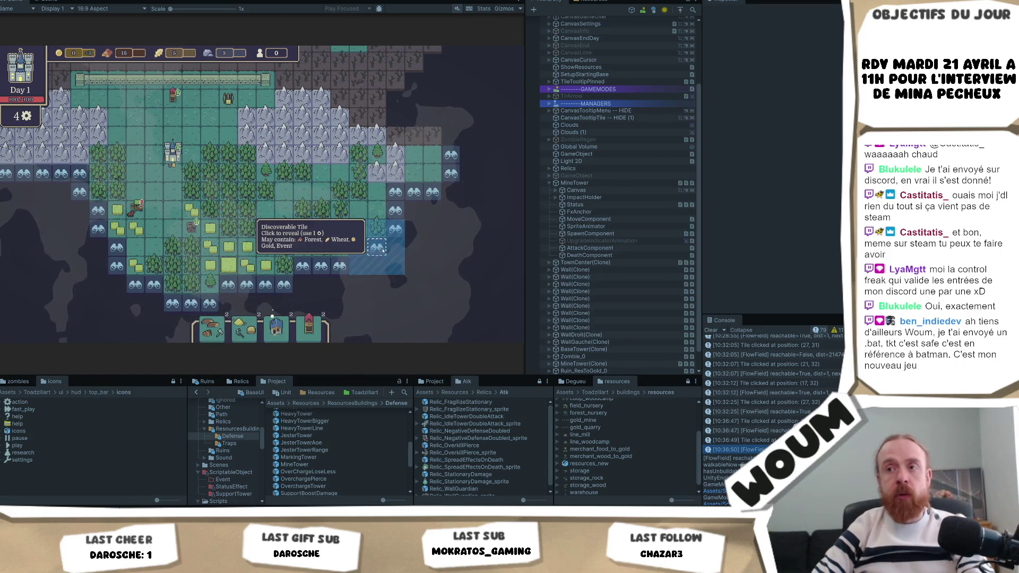
left_click(383, 249)
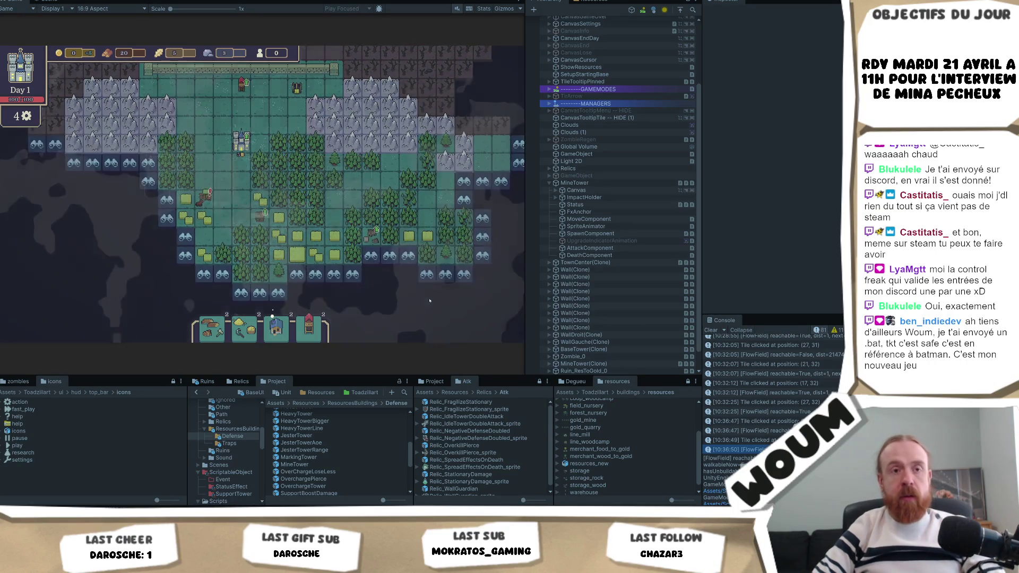
Claim the Damage Blessing relic, then select the Mine Tower on the map.
left_click(407, 257)
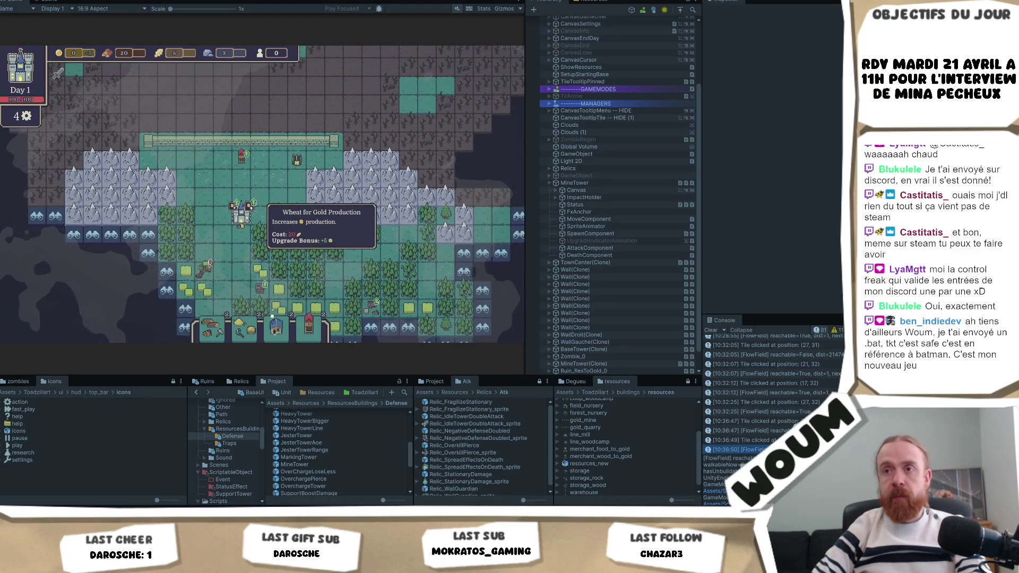
mouse_move(296, 160)
scroll(319, 255, "up", 2)
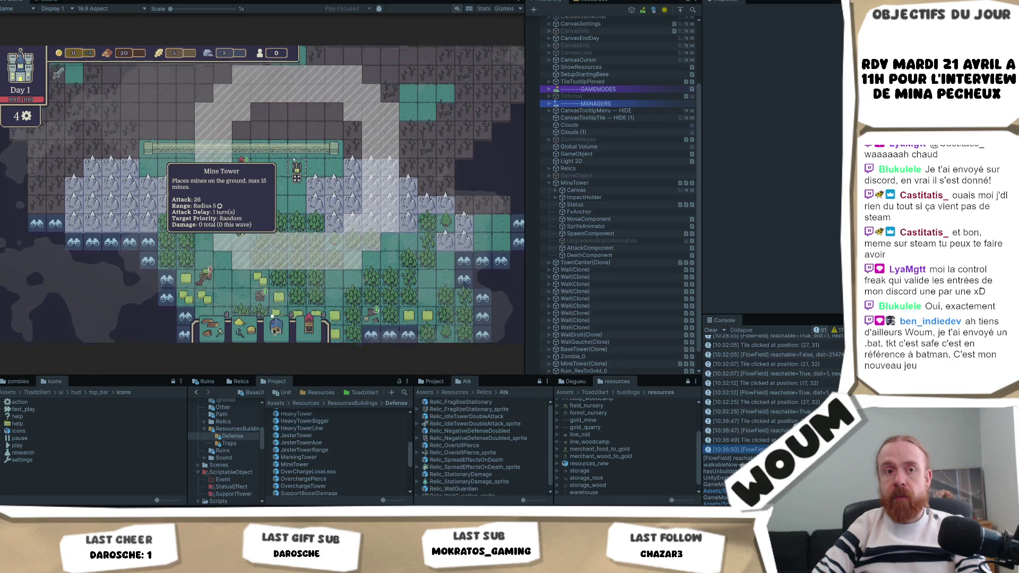
left_click(309, 221)
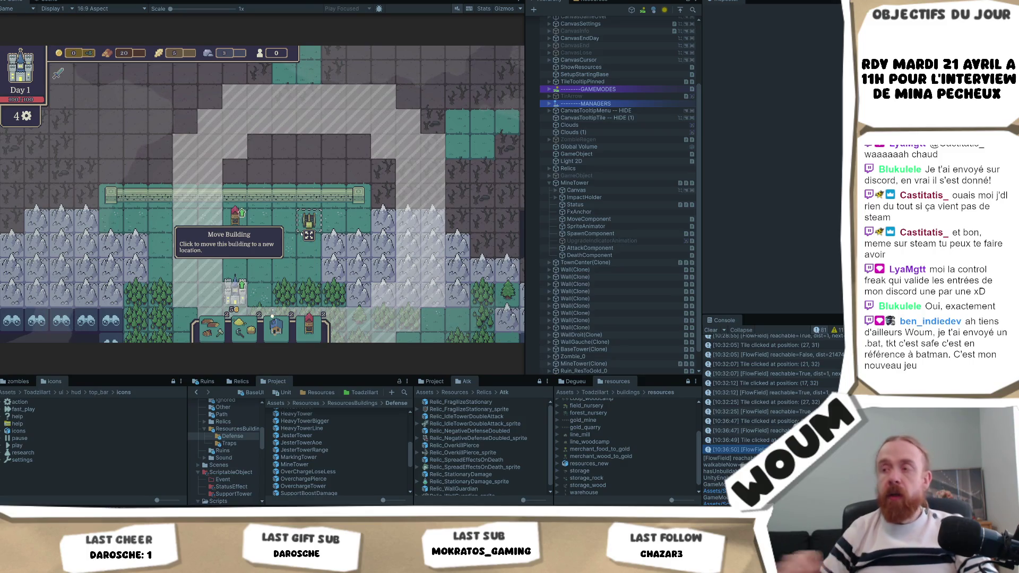
Select MineTower(Clone) in the Hierarchy and scroll its Inspector down to Max Mines 15.
left_click(451, 249)
left_click(583, 342)
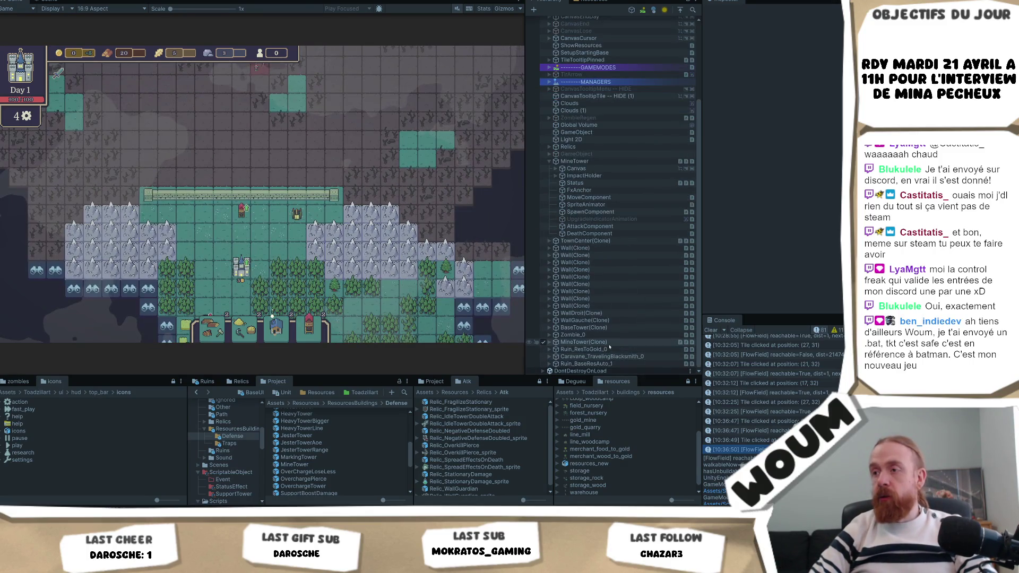
scroll(774, 159, "down", 10)
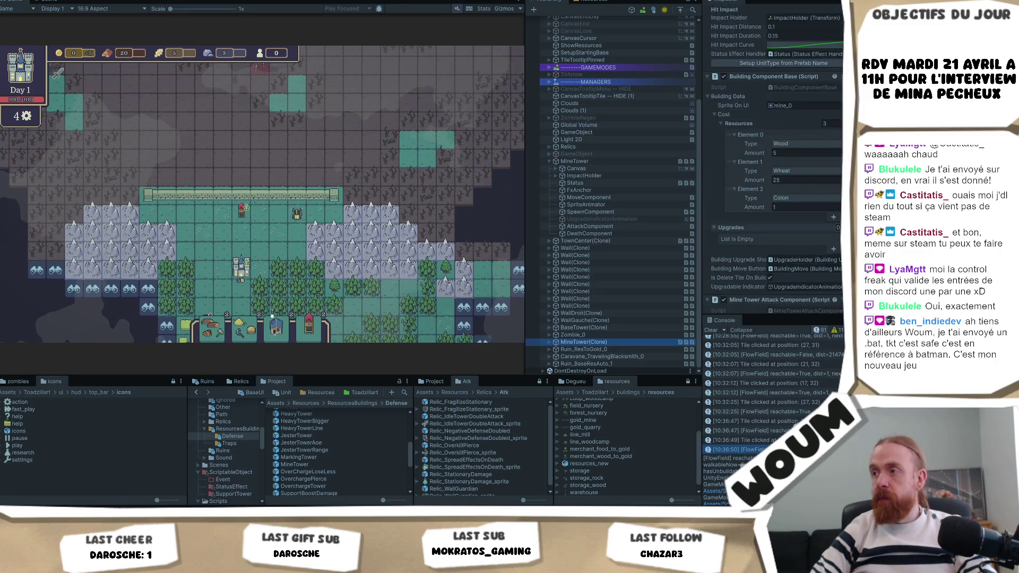
scroll(774, 159, "down", 5)
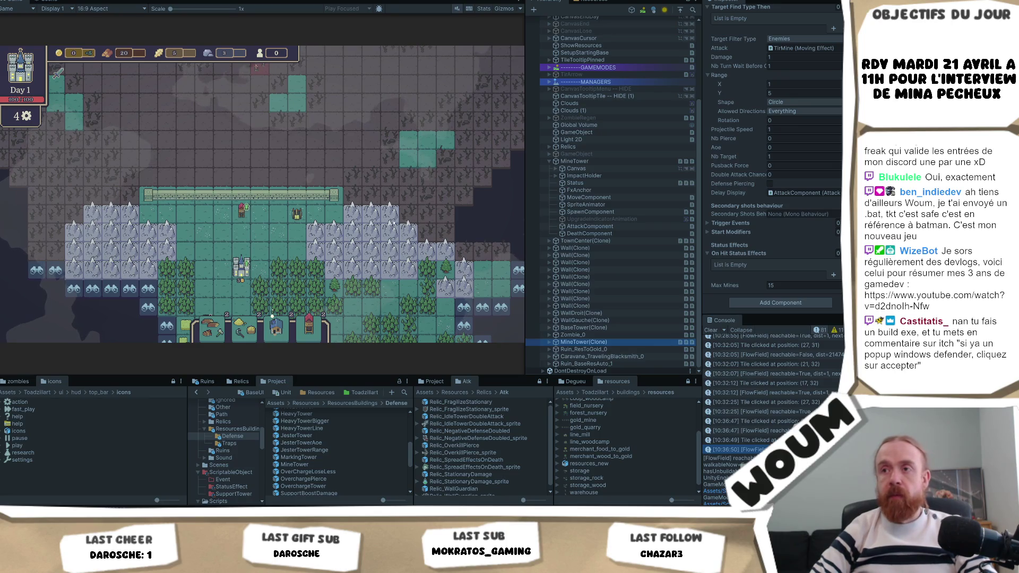
Zoom the Game view and move the Basic Tower to a tile further left along the wall.
scroll(413, 183, "down", 5)
scroll(251, 187, "up", 5)
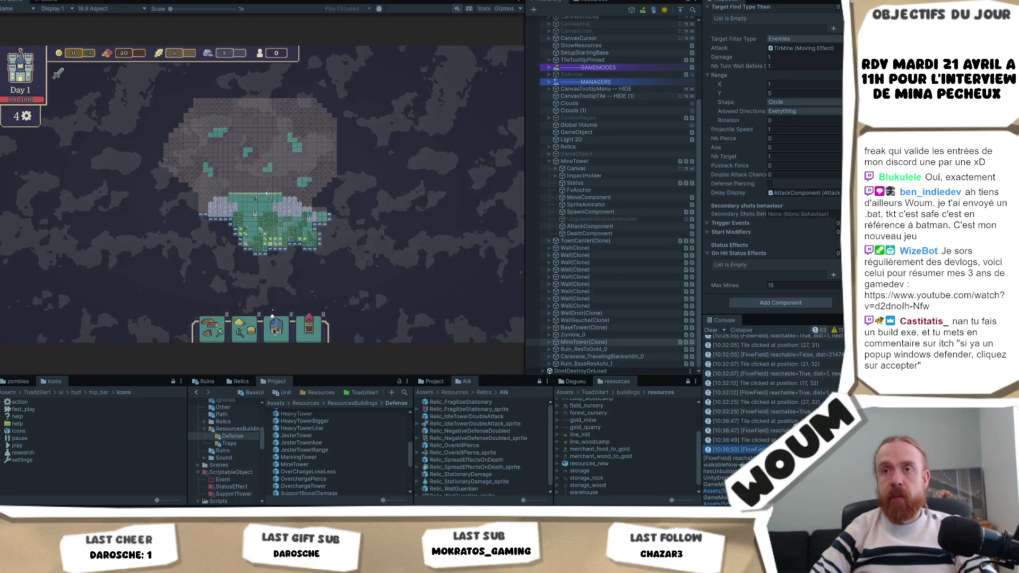
scroll(252, 187, "up", 3)
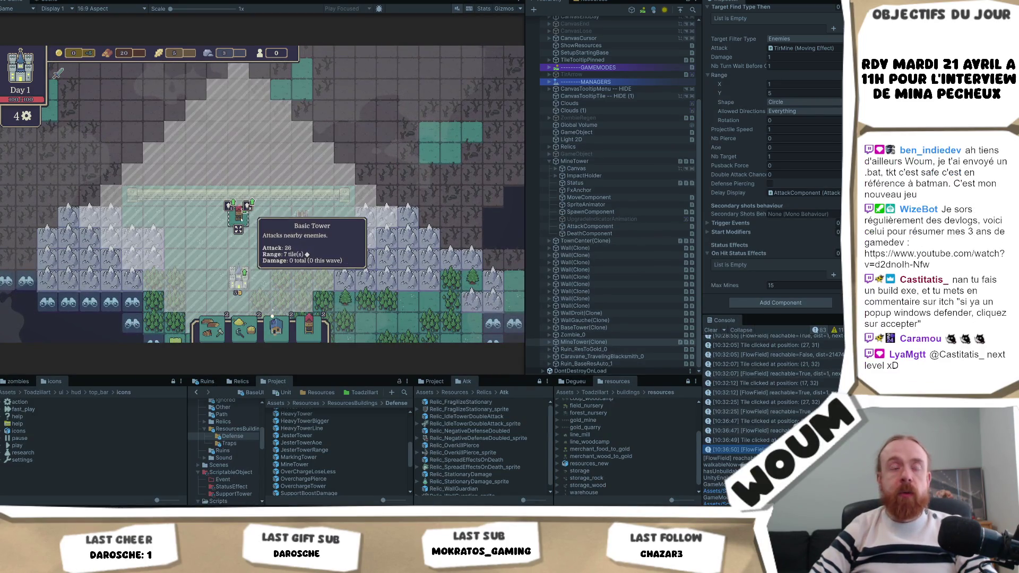
scroll(280, 236, "up", 2)
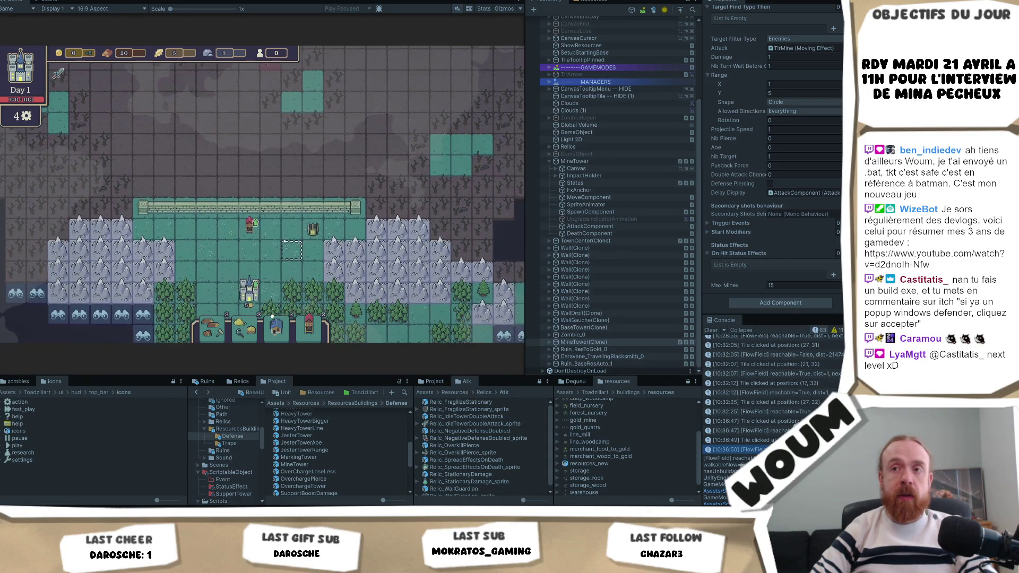
left_click(249, 233)
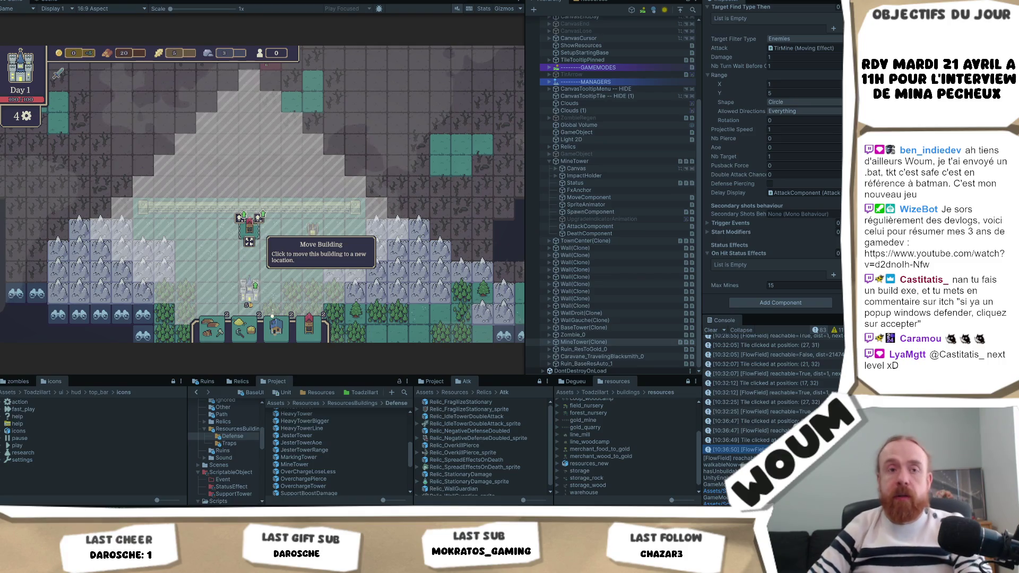
key("a")
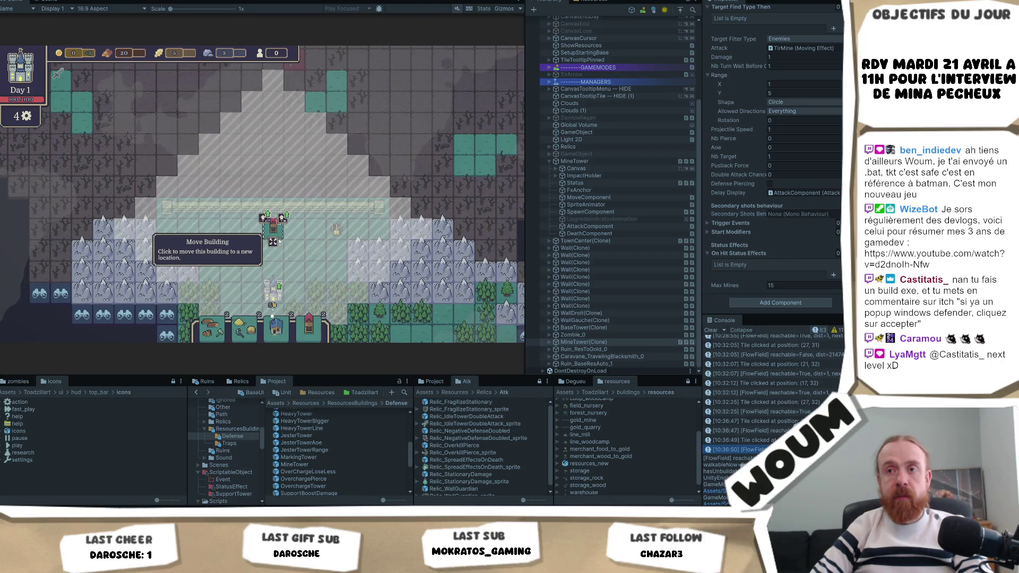
key("a")
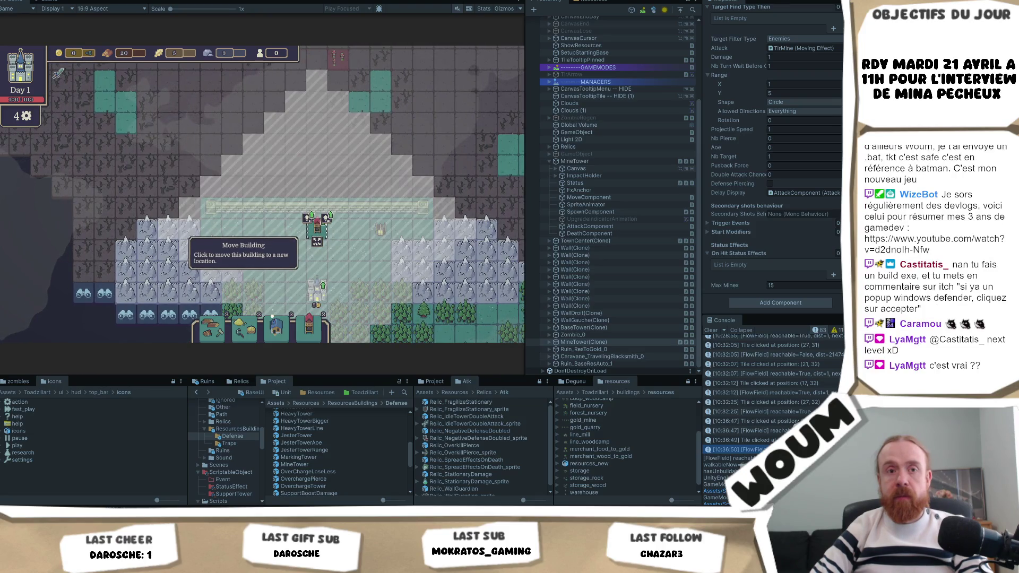
left_click(317, 241)
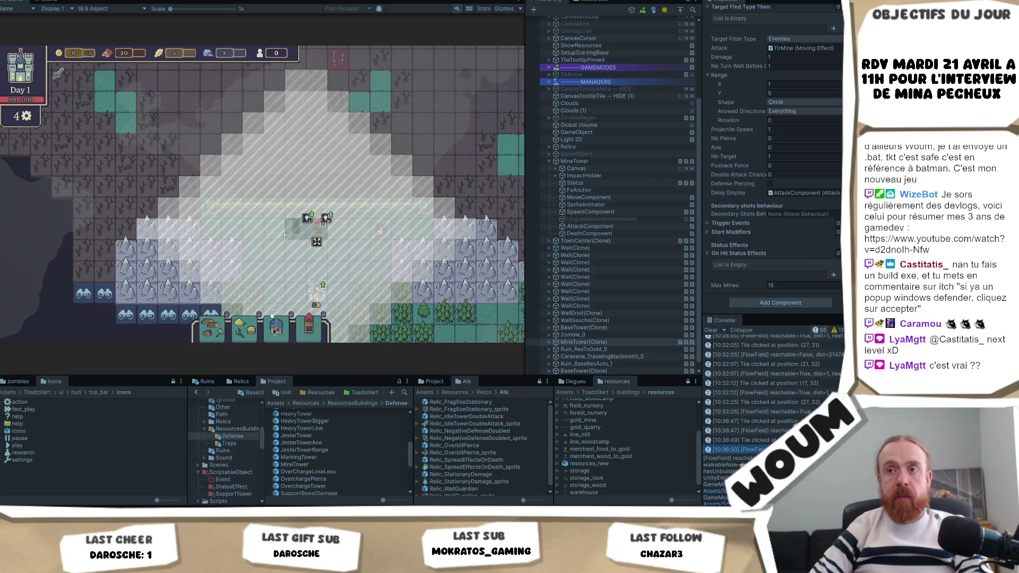
left_click(275, 226)
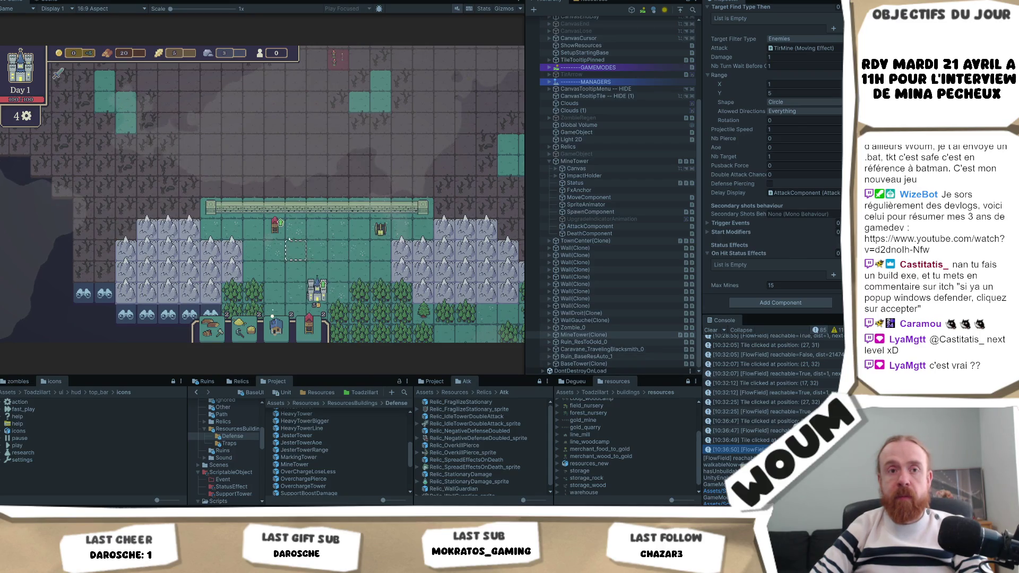
left_click(275, 225)
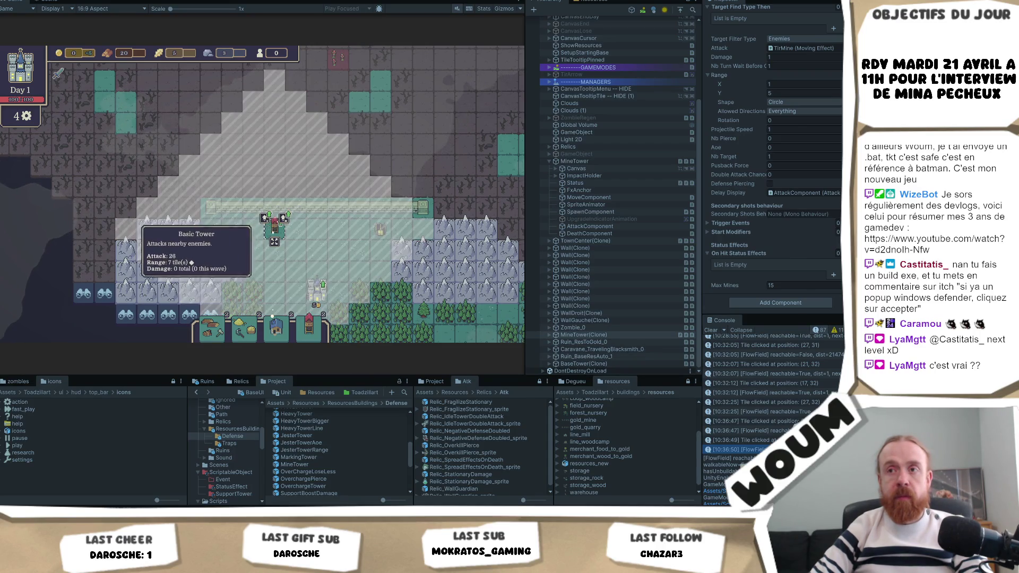
left_click(339, 228)
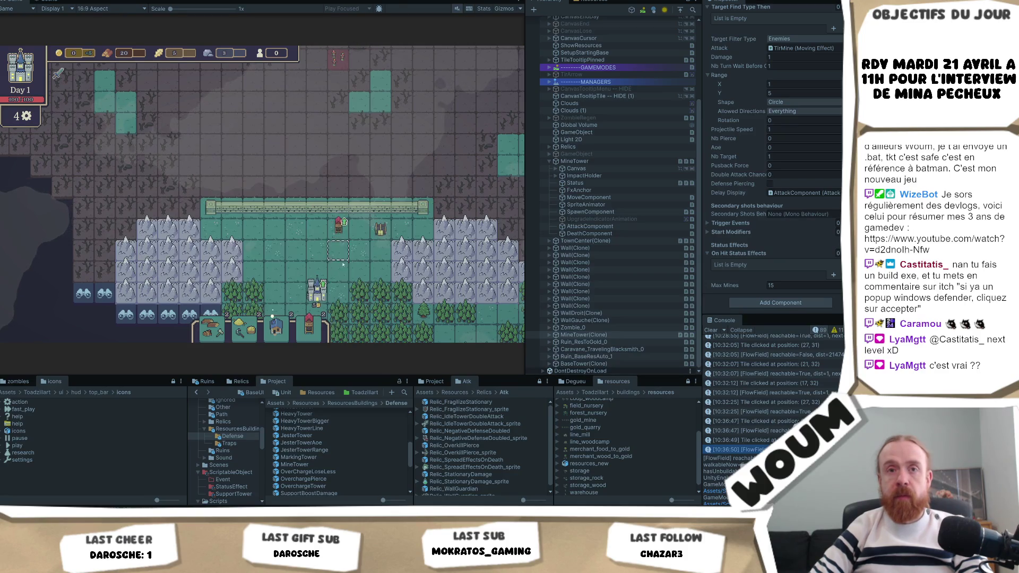
key("d")
key("s")
key("a")
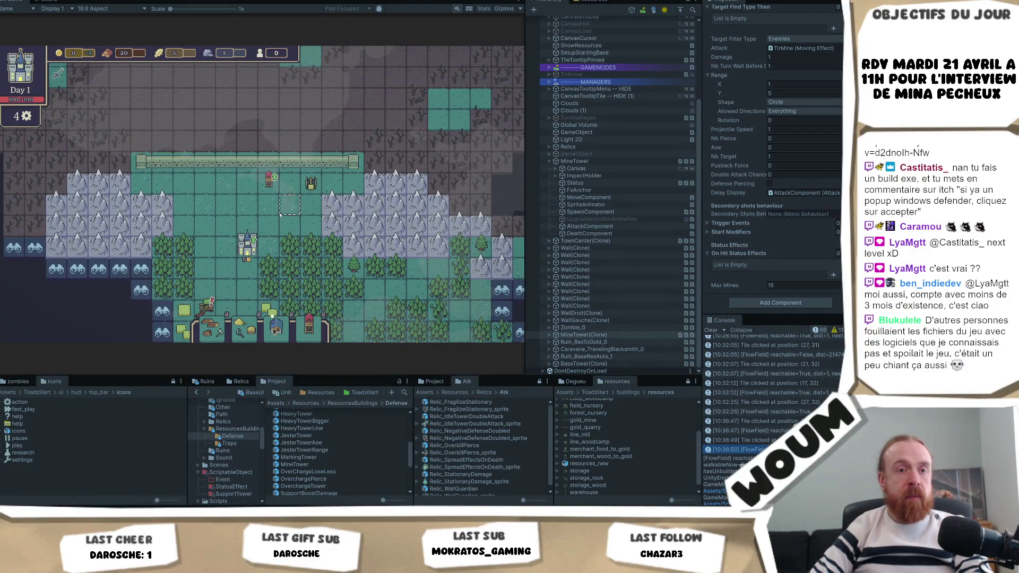
key("d")
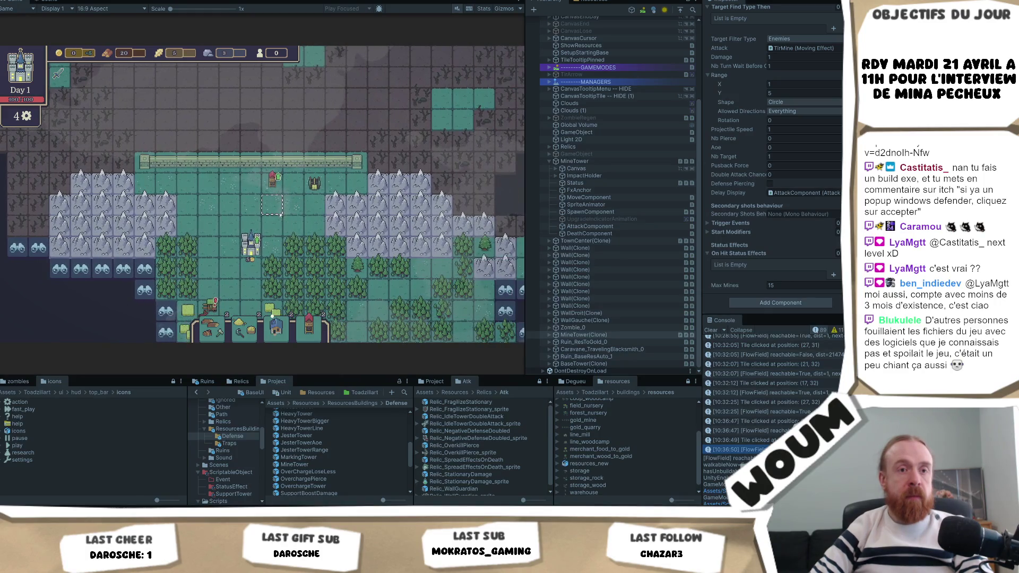
key("d")
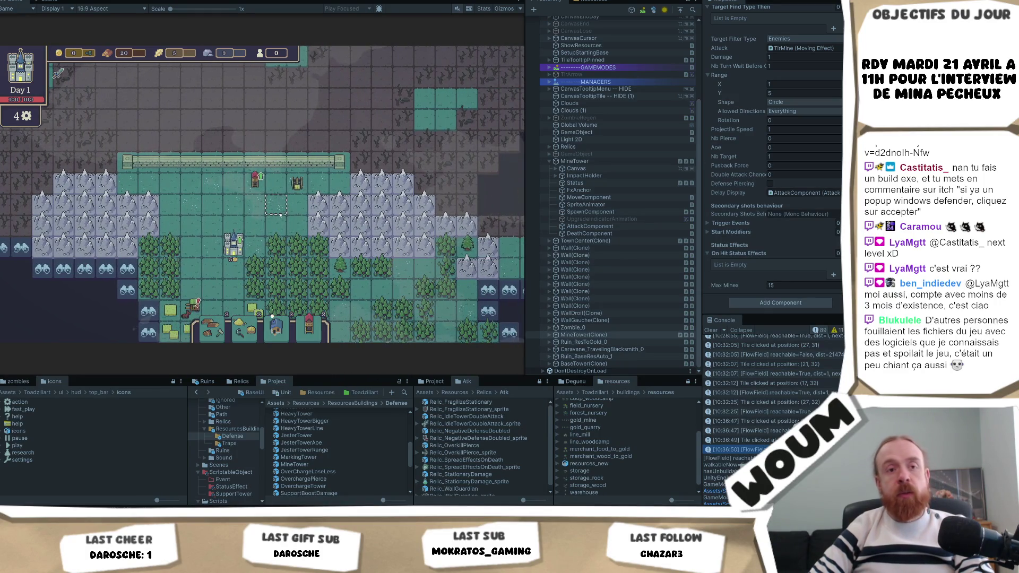
key("a")
left_click(291, 183)
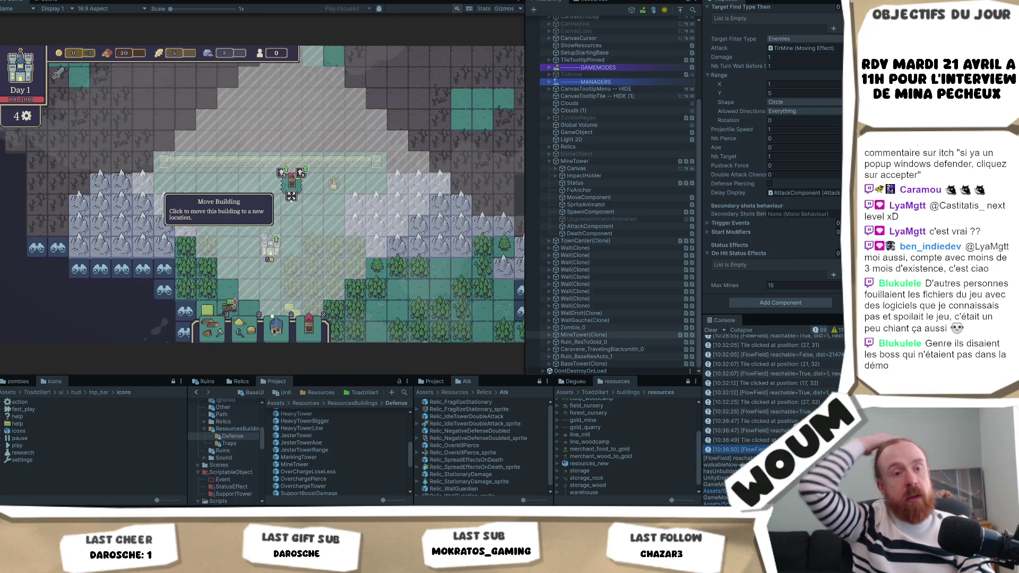
key("Escape")
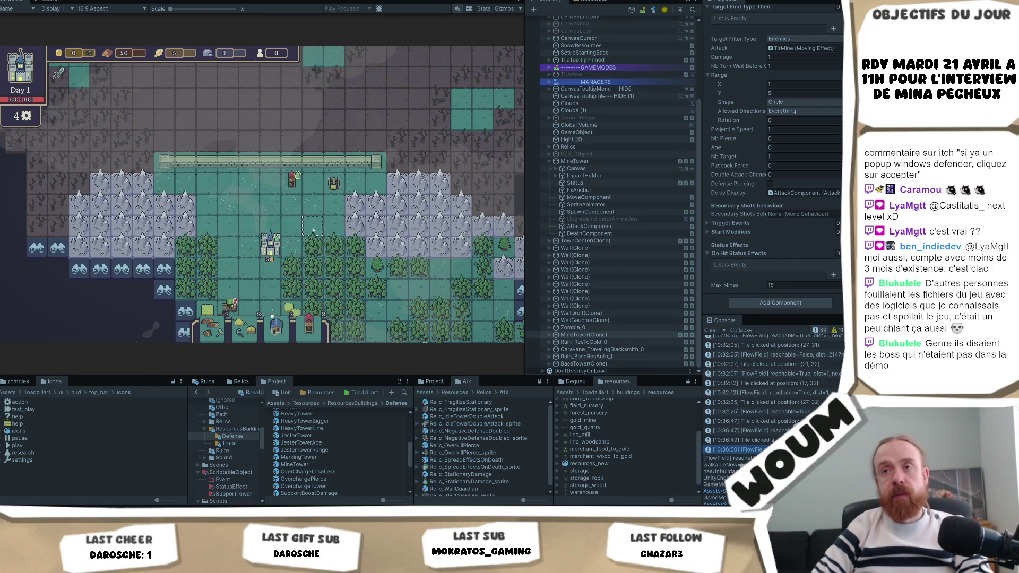
key("a")
key("w")
key("a")
key("w")
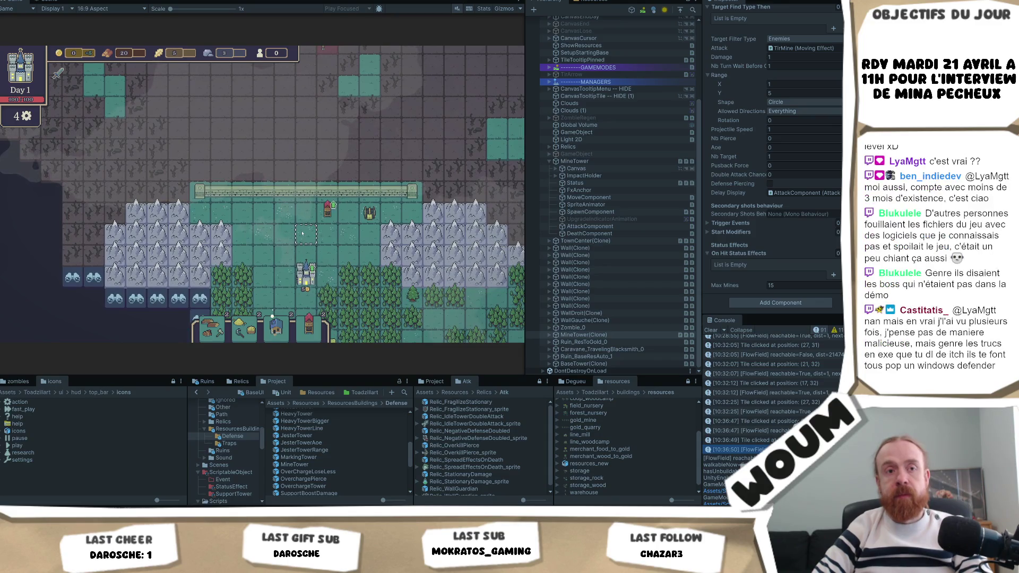
key("a")
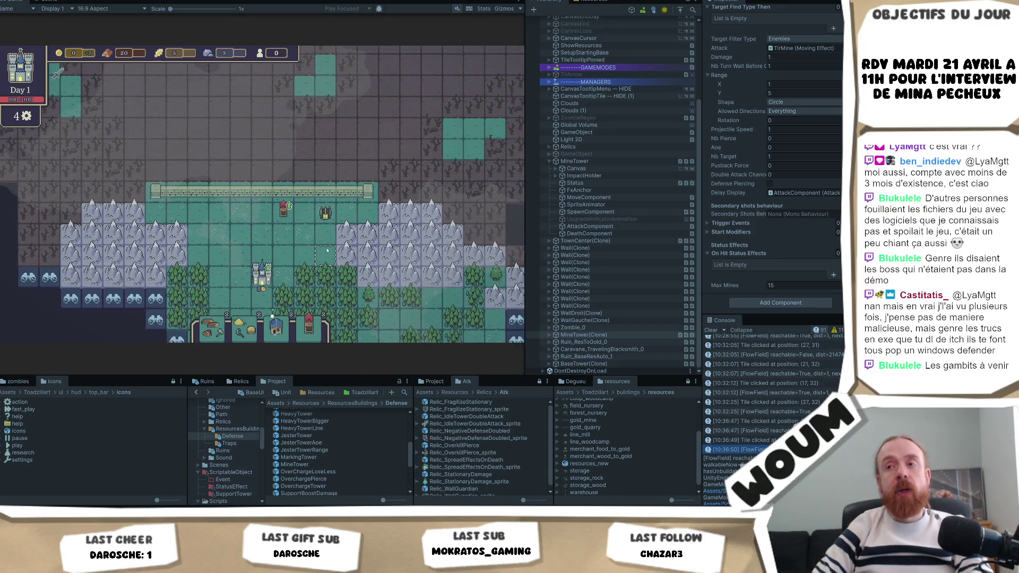
left_click(344, 215)
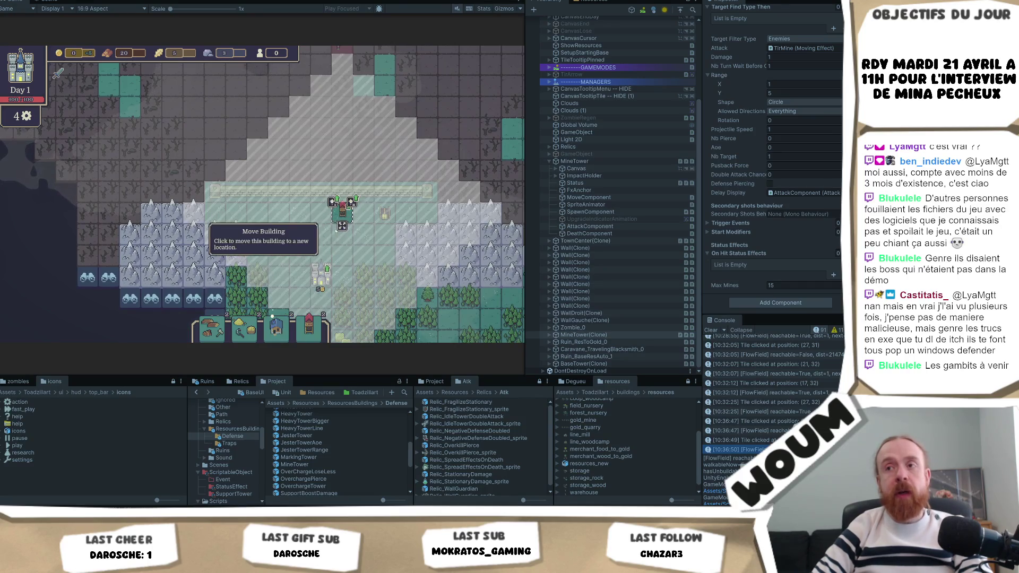
left_click(350, 239)
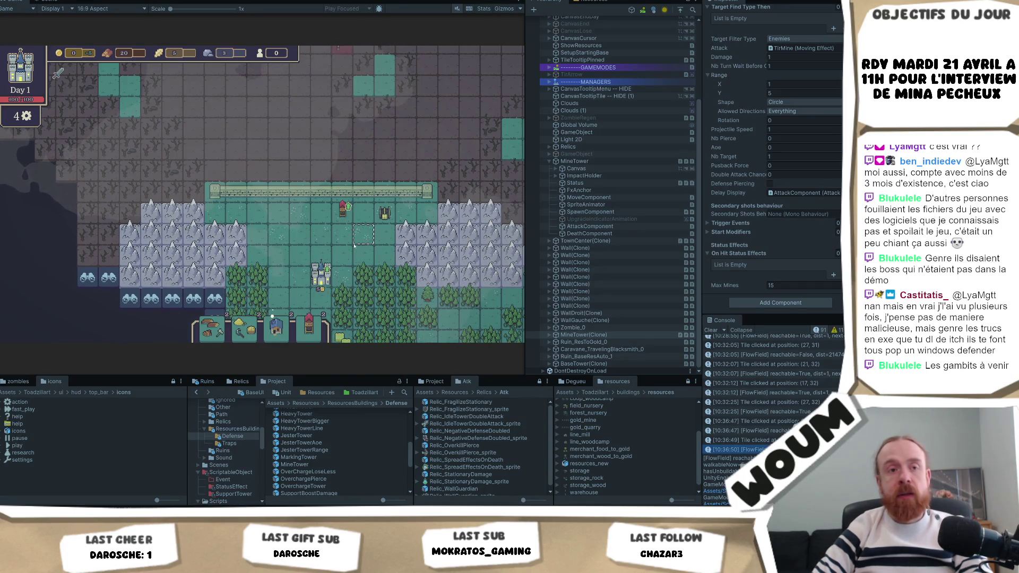
key("a")
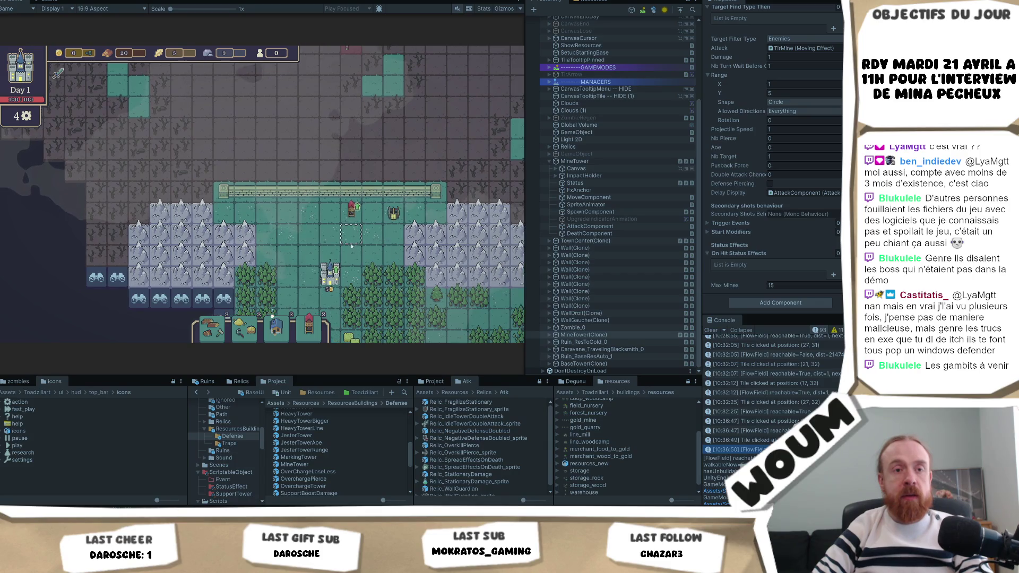
key("d")
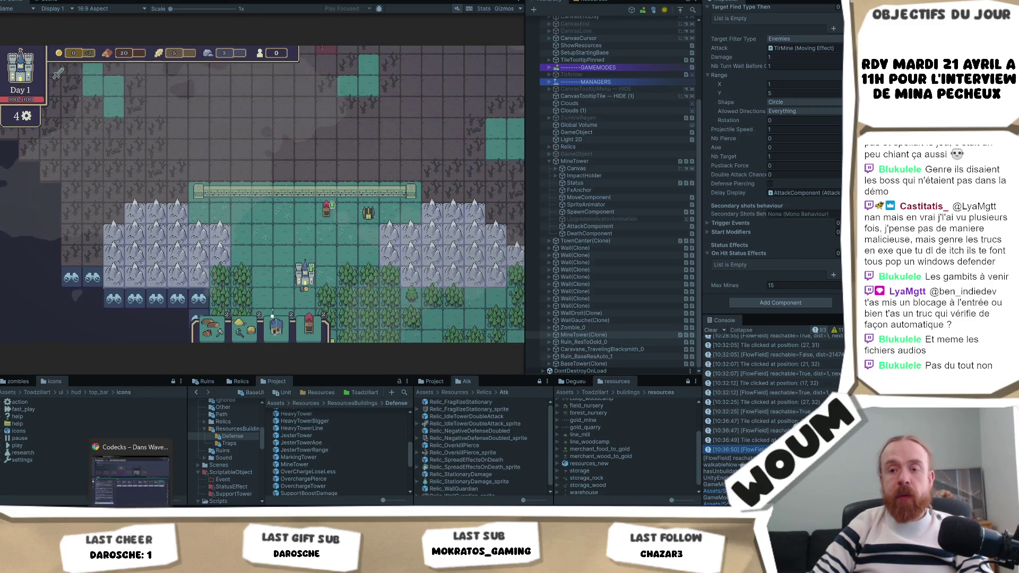
Glance at the Codecks Playtest deck, then search Google for 'binding of isaac the lost'.
key("alt+Tab")
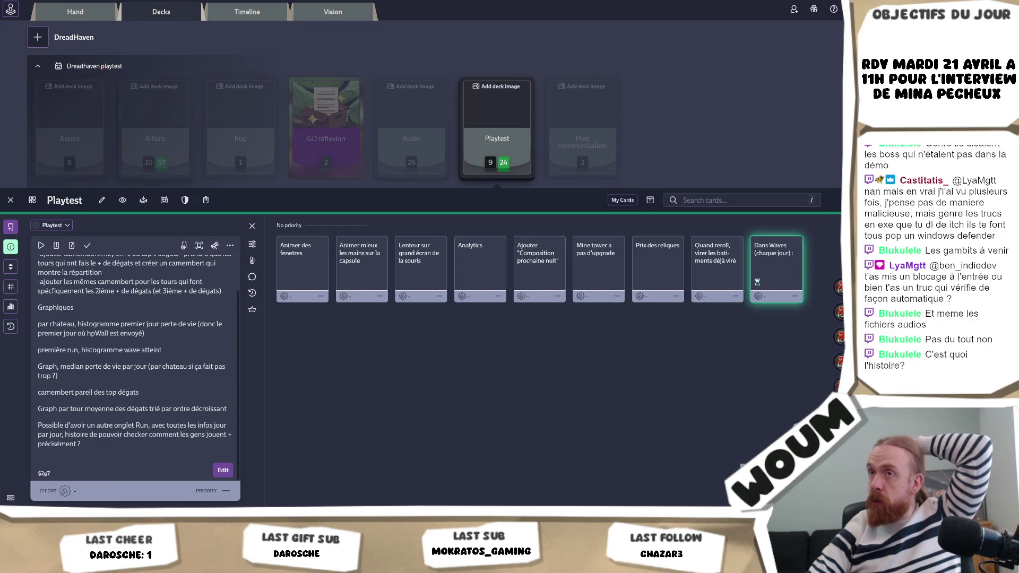
key("alt+Tab")
key("ctrl+l")
type("binding of isaac the lost")
key("Return")
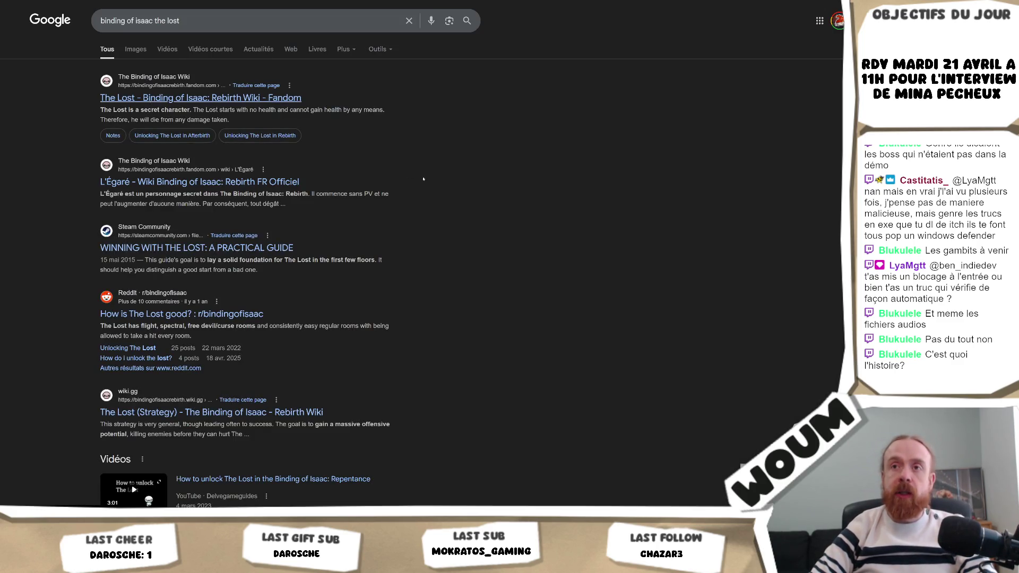
Open the top result, 'The Lost – Binding of Isaac: Rebirth Wiki'.
key("Tab")
key("Return")
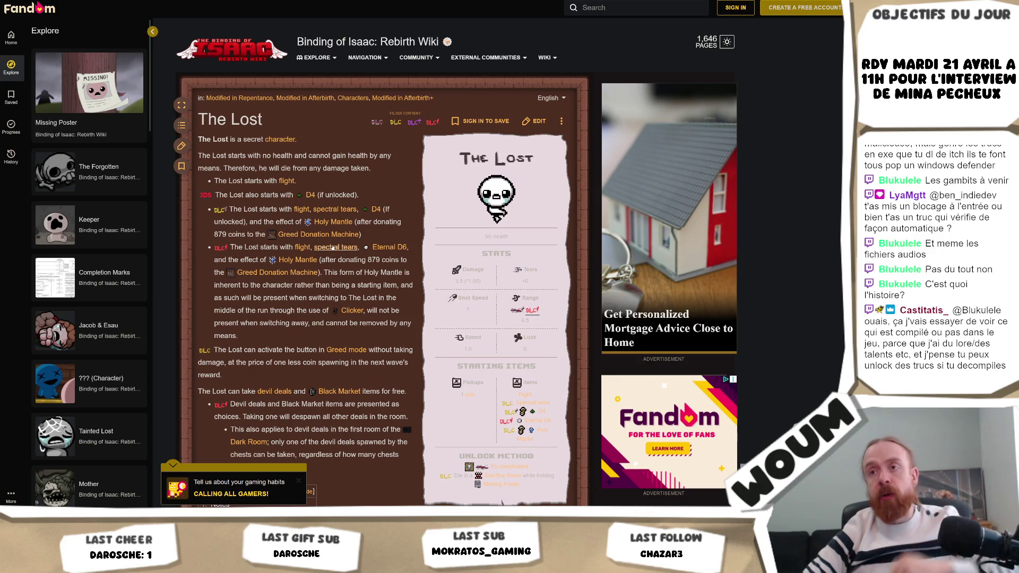
scroll(281, 314, "down", 1)
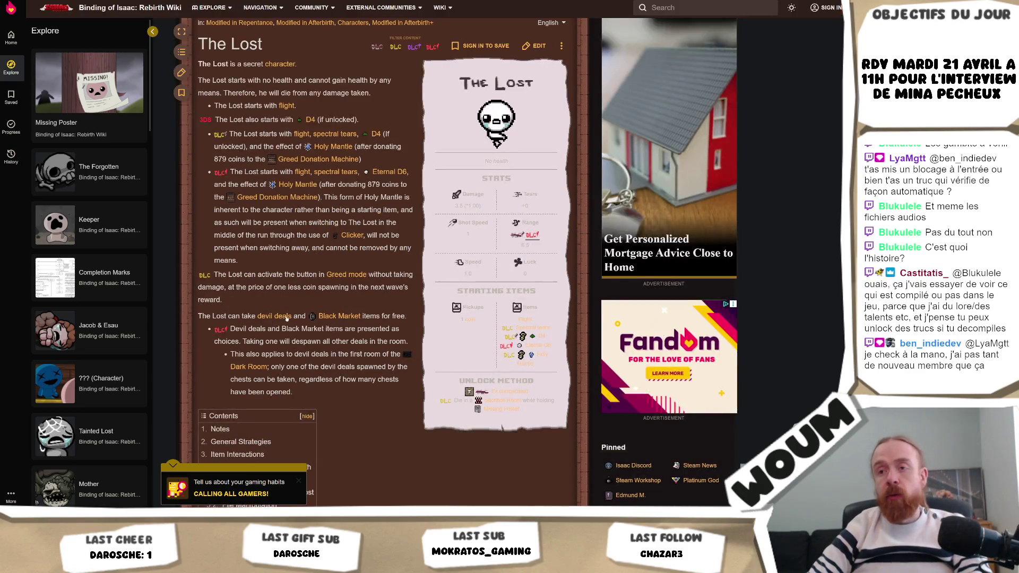
scroll(261, 106, "up", 2)
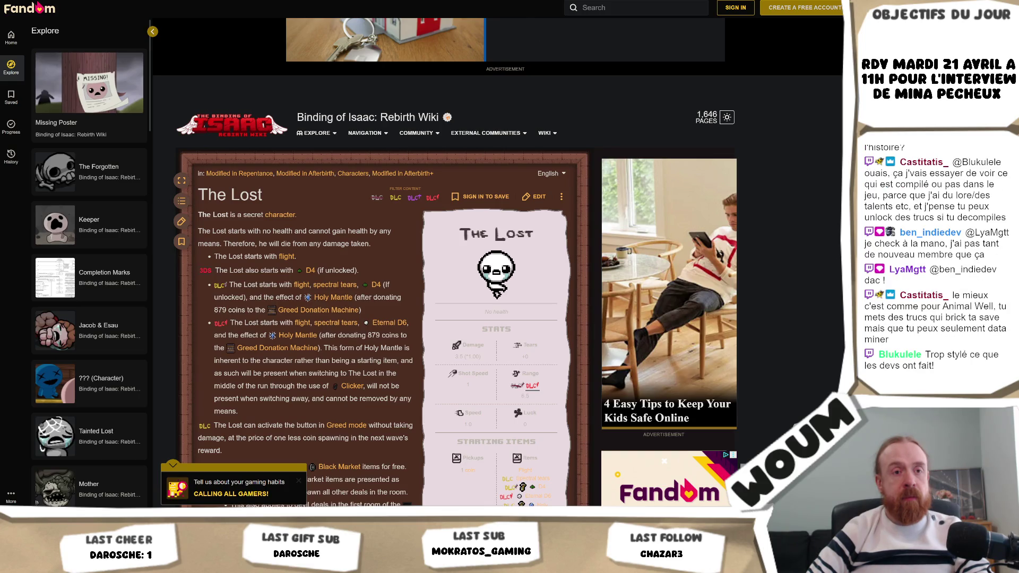
scroll(366, 166, "down", 3)
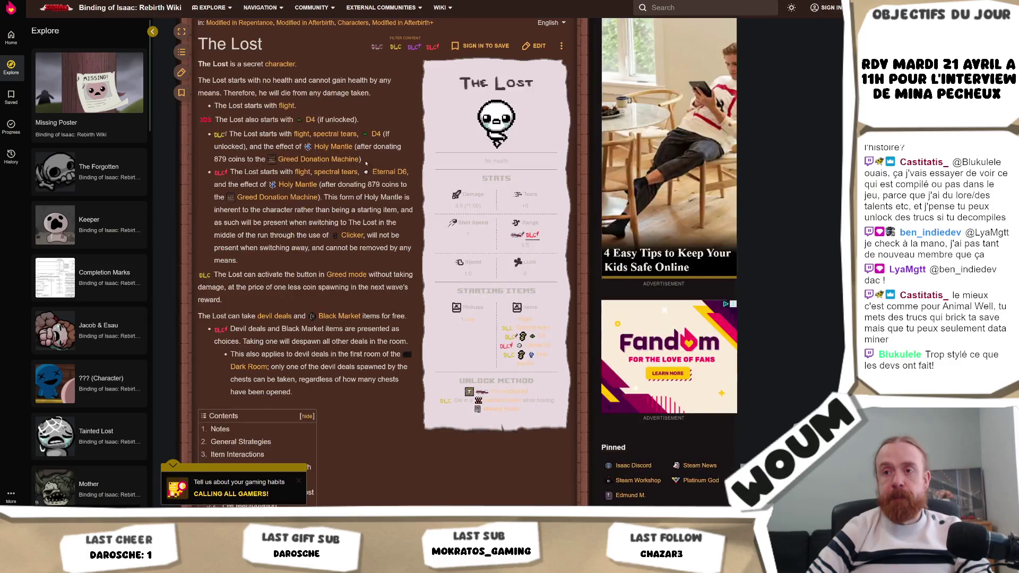
Scroll through The Lost article, dismiss two context menus, and return to Unity.
scroll(365, 166, "down", 2)
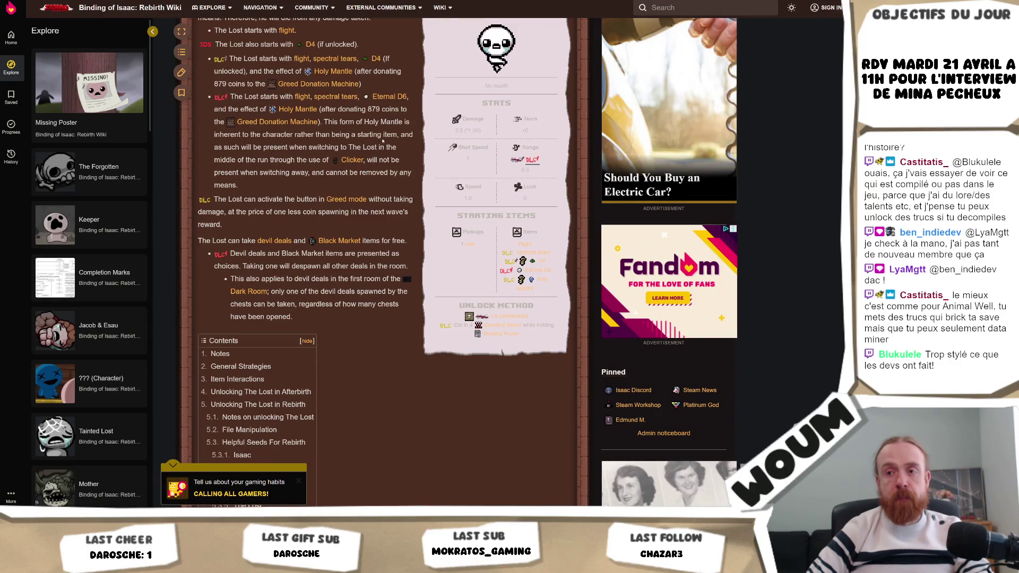
scroll(384, 140, "up", 4)
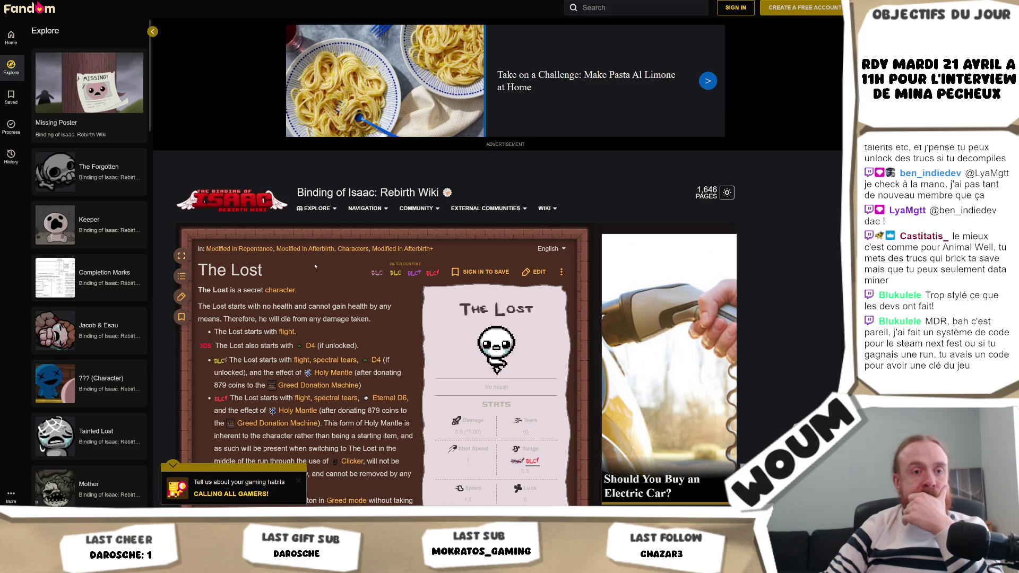
right_click(307, 258)
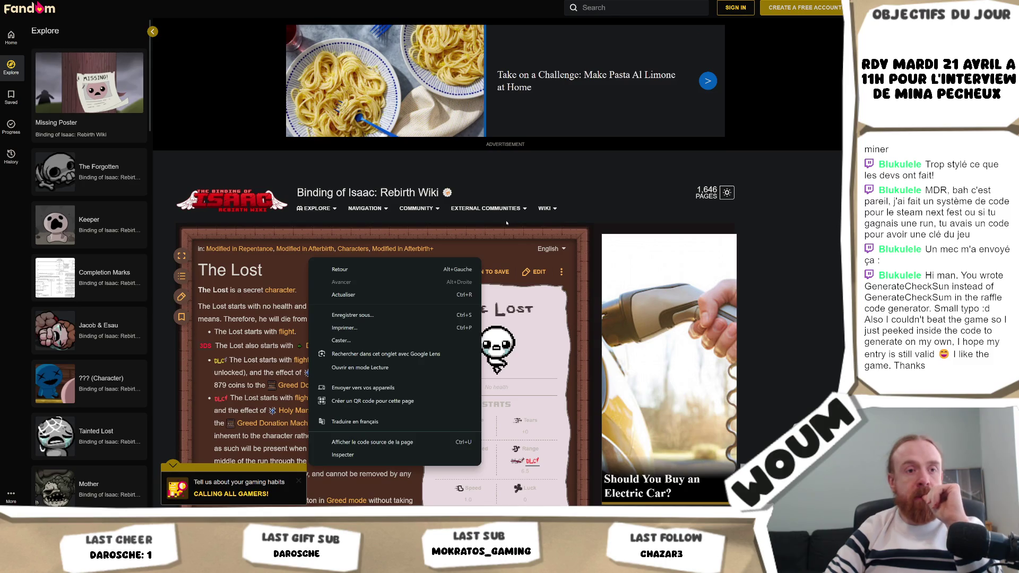
left_click(476, 233)
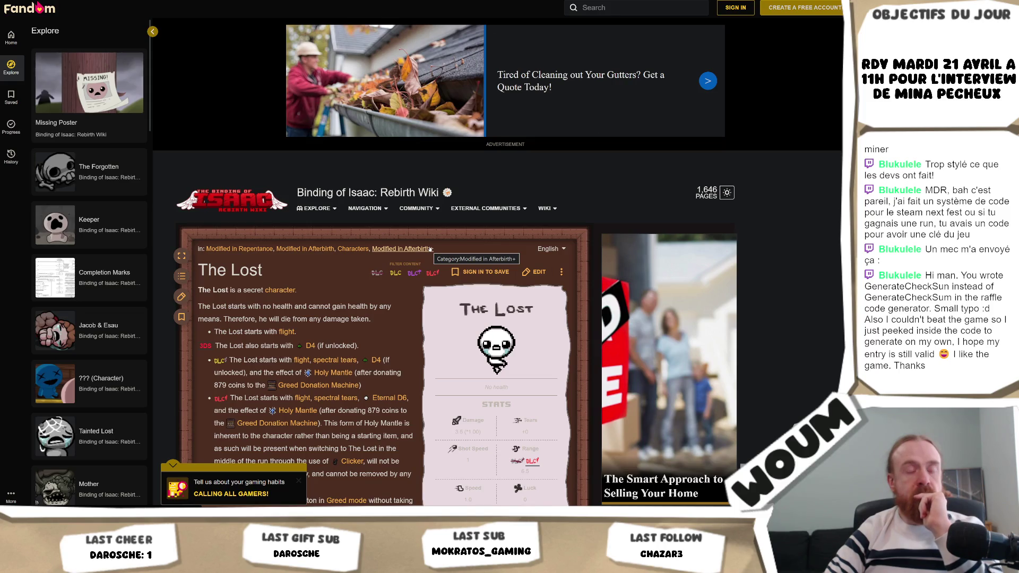
right_click(430, 249)
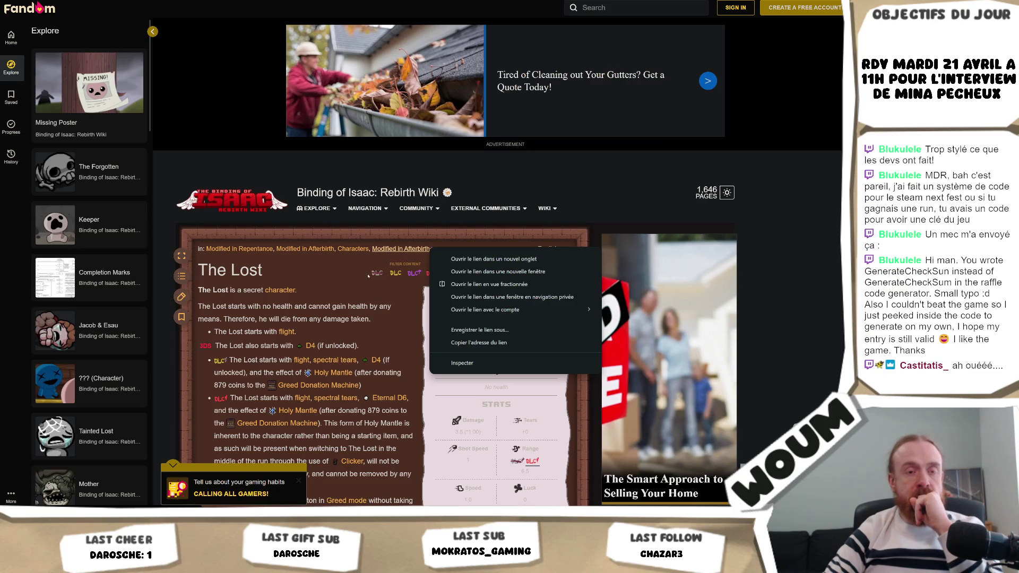
left_click(346, 288)
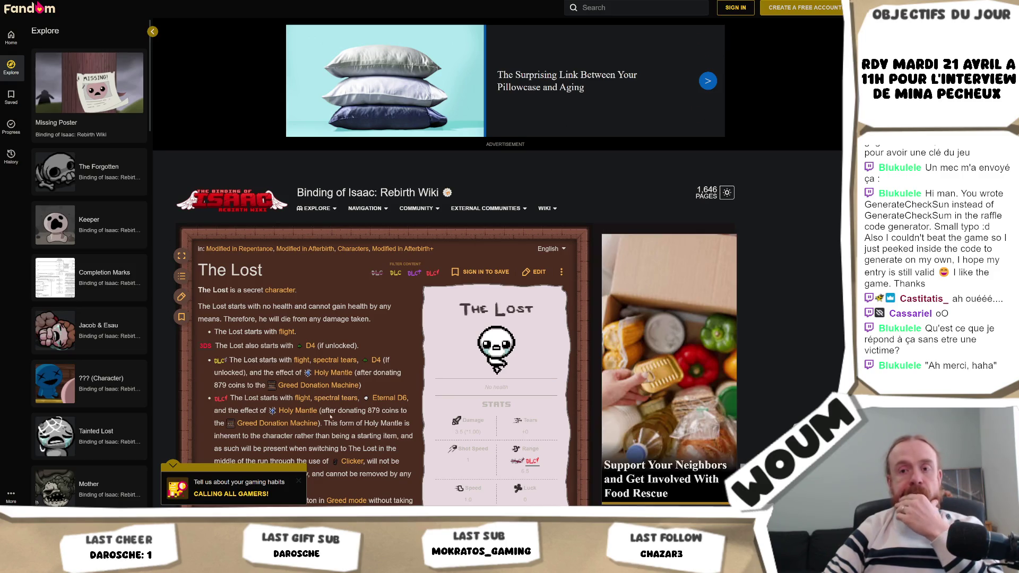
key("alt+Tab")
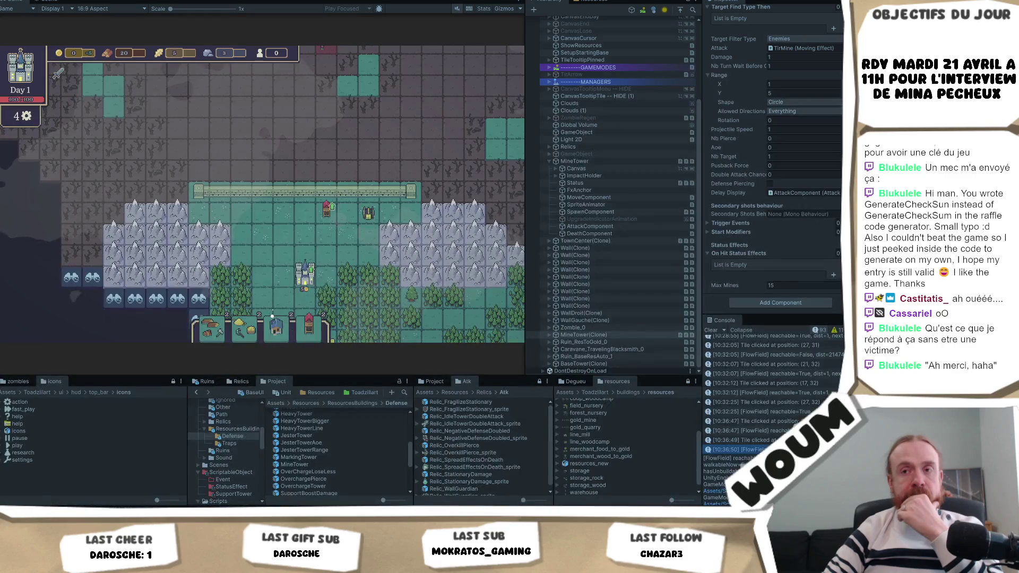
Reveal discoverable tiles west of the forest and nearby, then inspect a wheat tile.
scroll(346, 255, "down", 3)
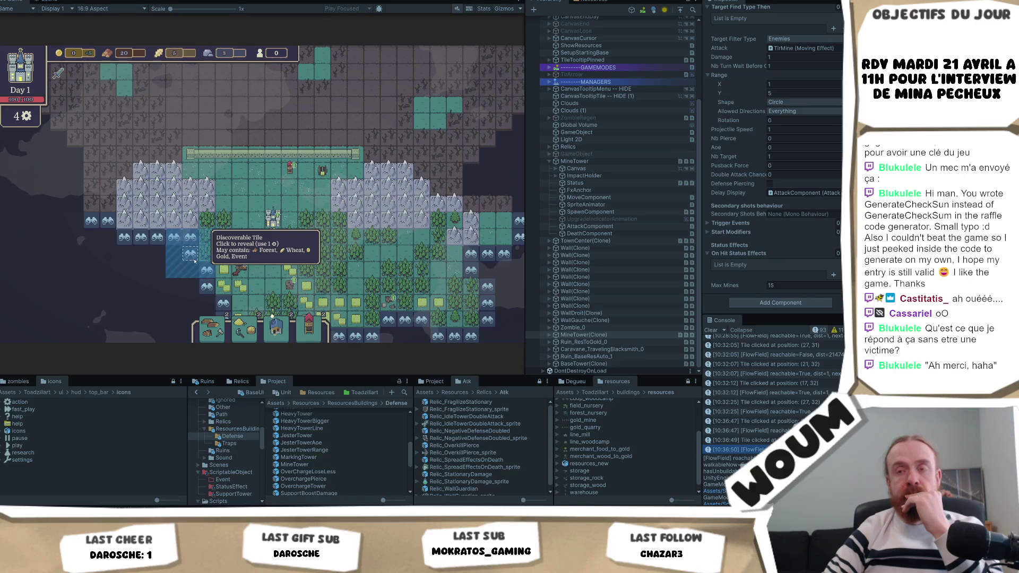
left_click(190, 253)
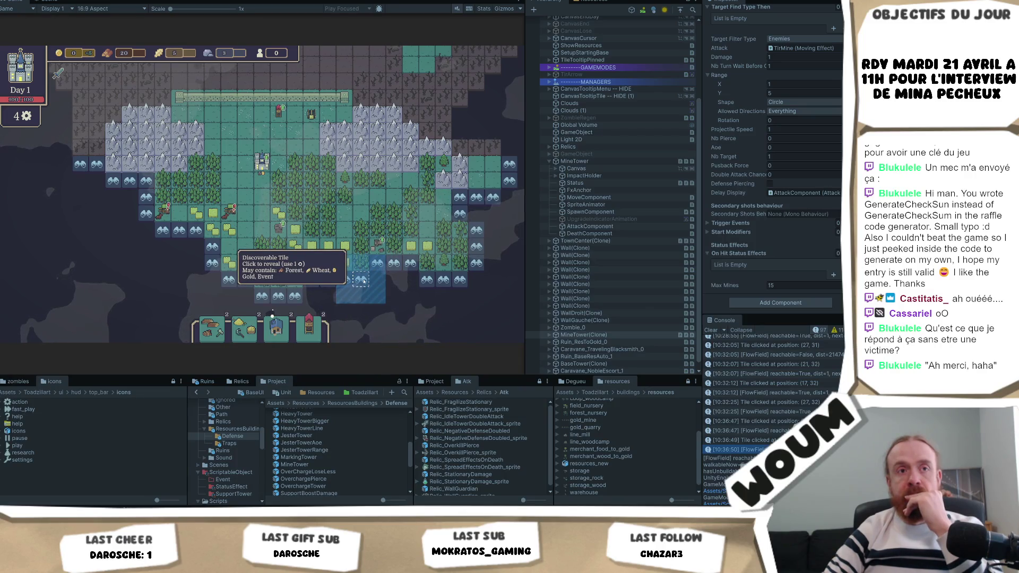
left_click(363, 281)
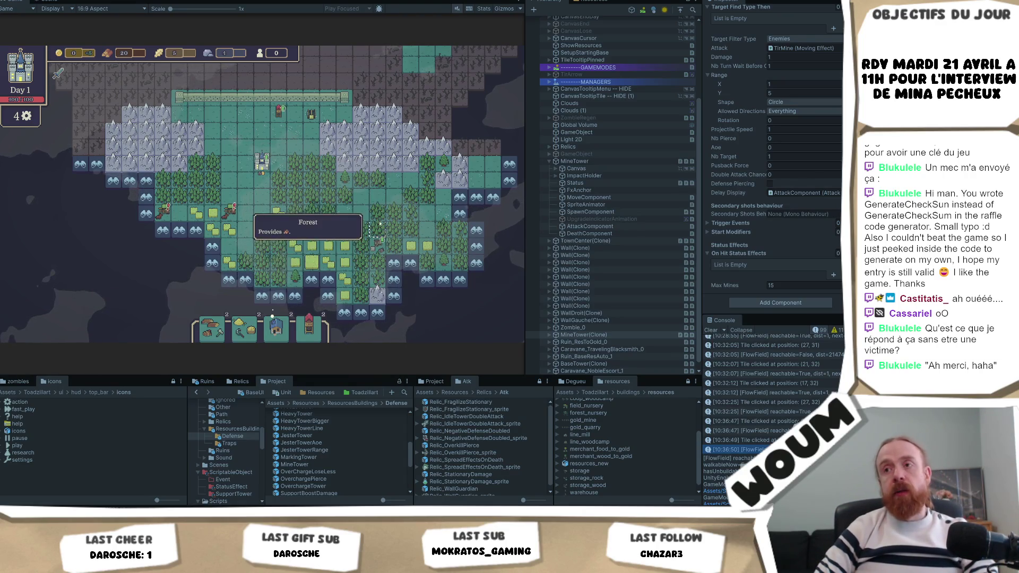
key("s")
scroll(392, 181, "up", 1)
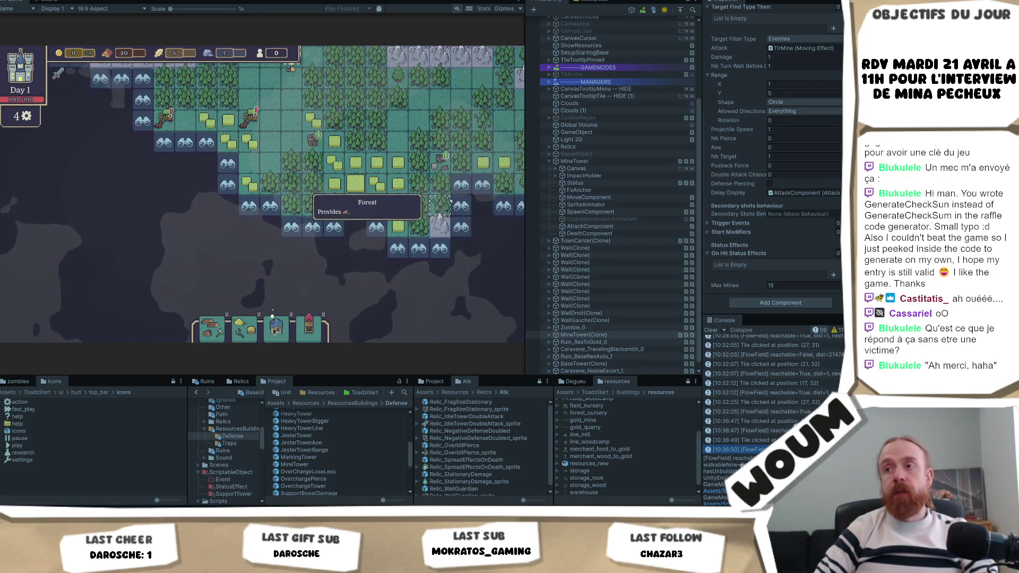
key("d")
key("w")
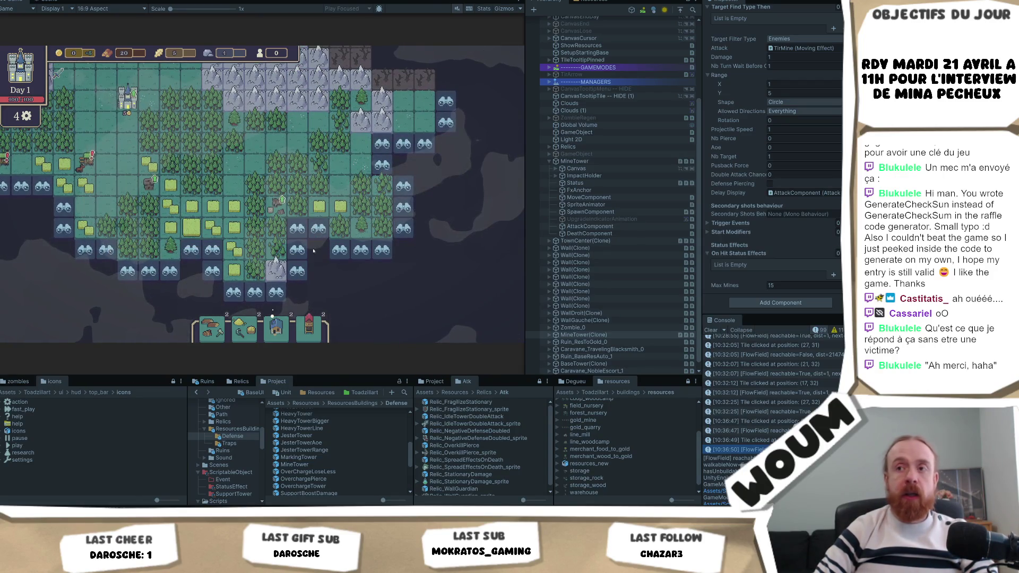
left_click(338, 247)
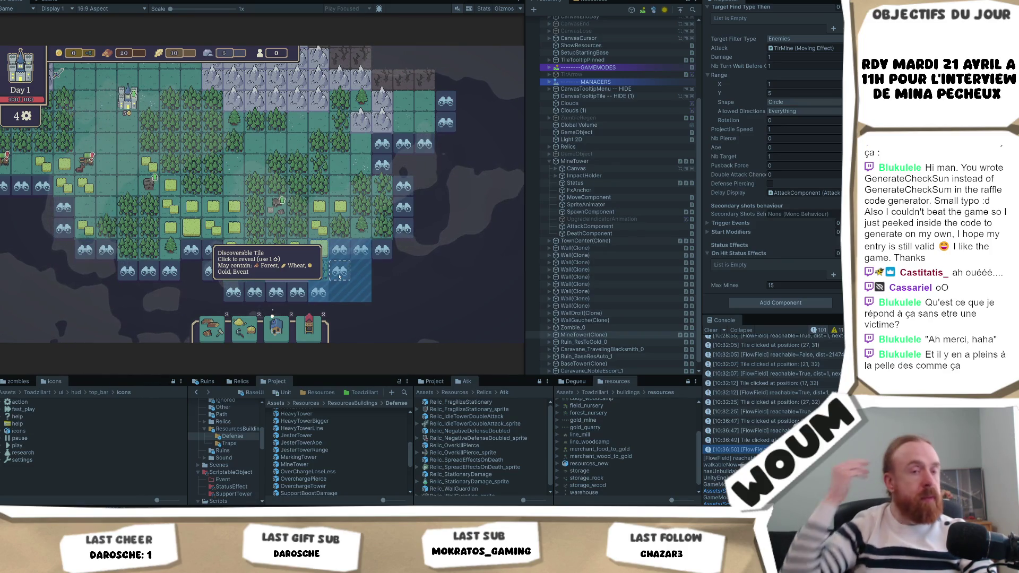
left_click(339, 275)
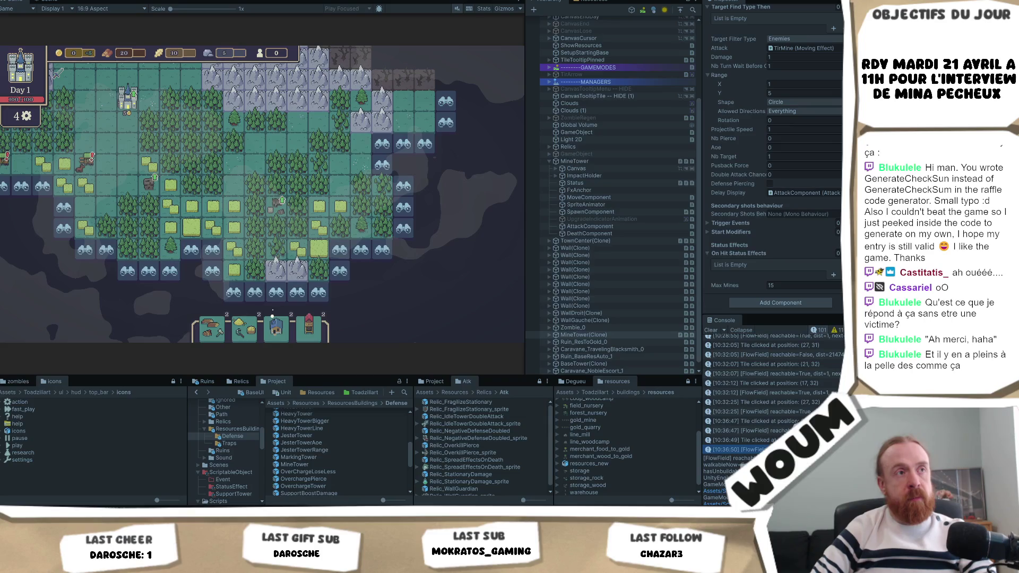
left_click(310, 213)
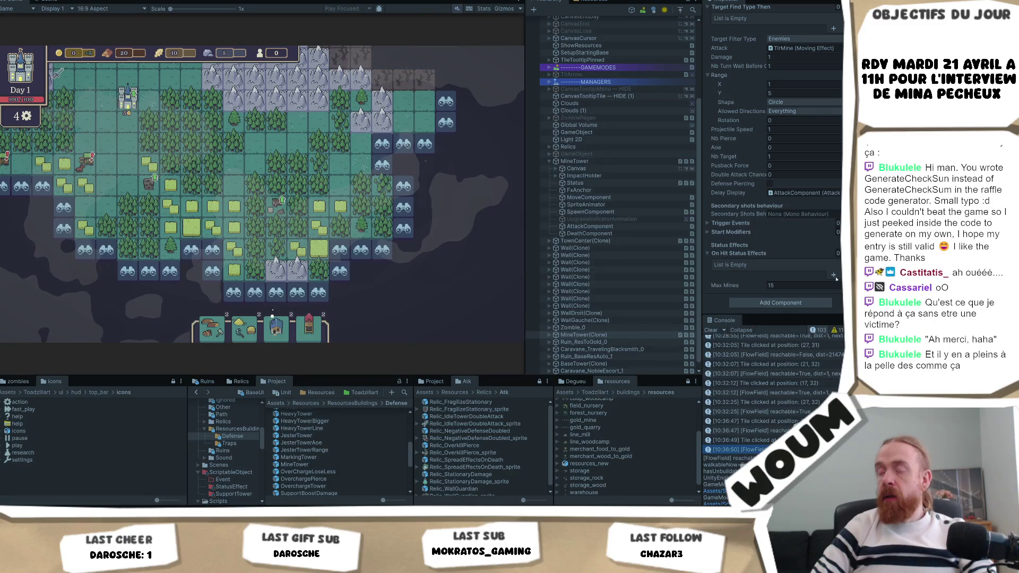
Load the testmap layout and dismiss the Mine Tower's info card.
key("r")
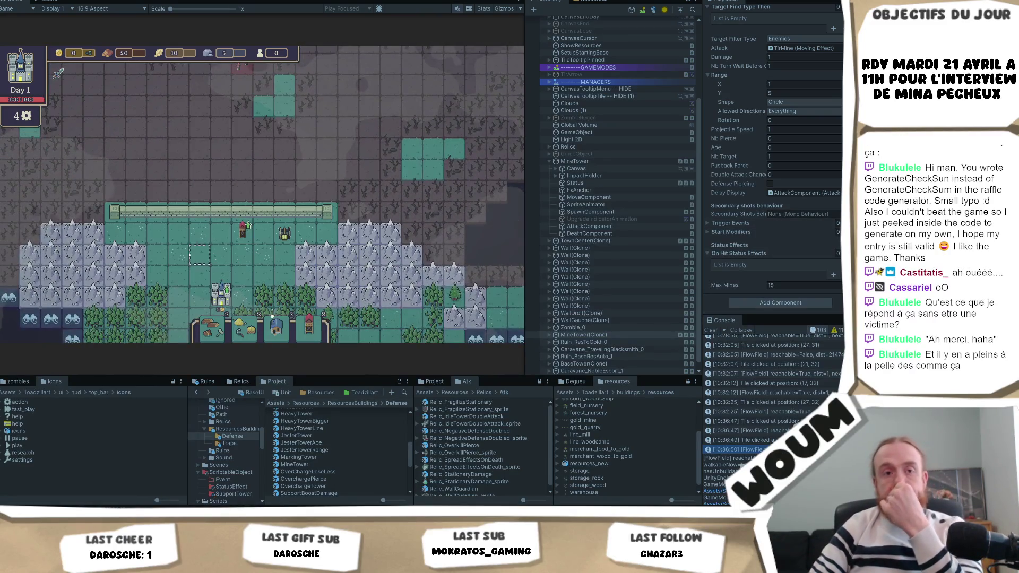
mouse_move(284, 241)
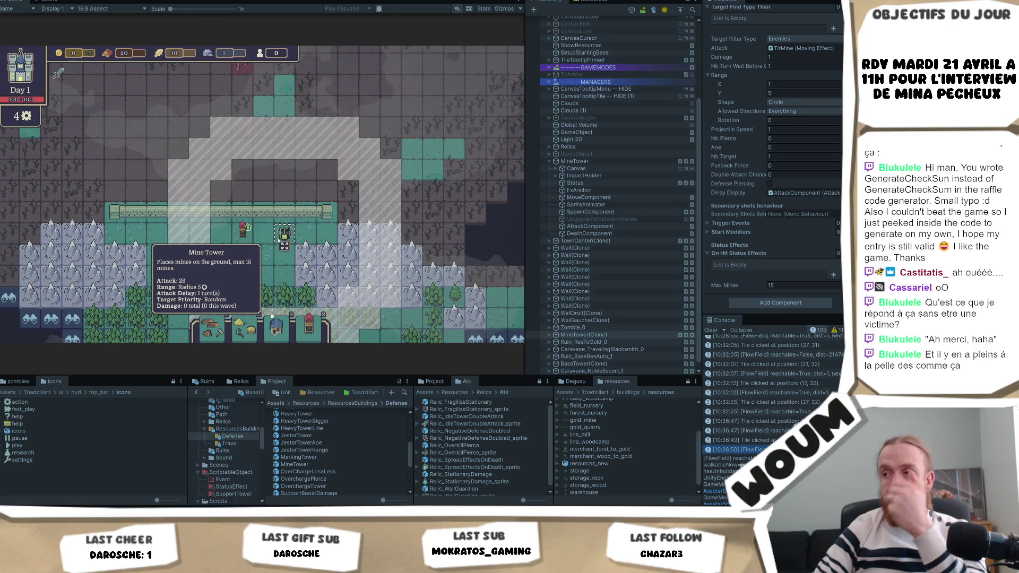
left_click(284, 245)
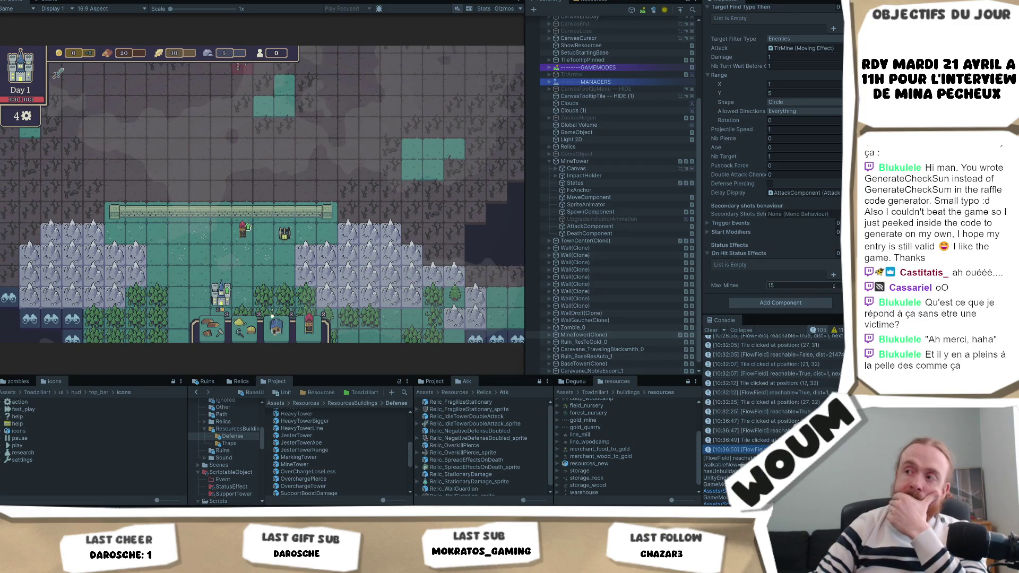
Confirm the Mine Tower's Max Mines stays at 15 in the Inspector.
left_click(793, 285)
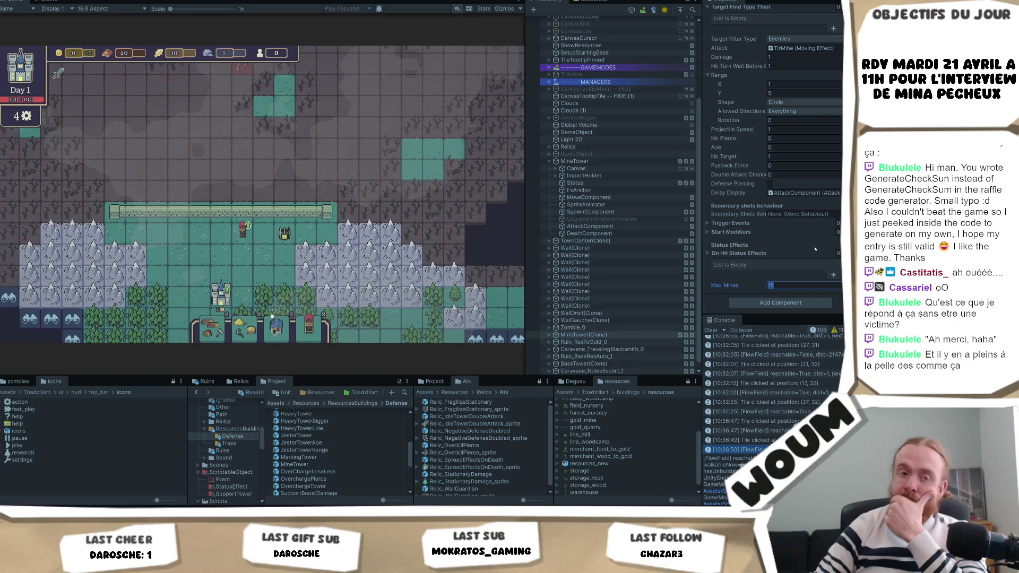
scroll(814, 248, "up", 2)
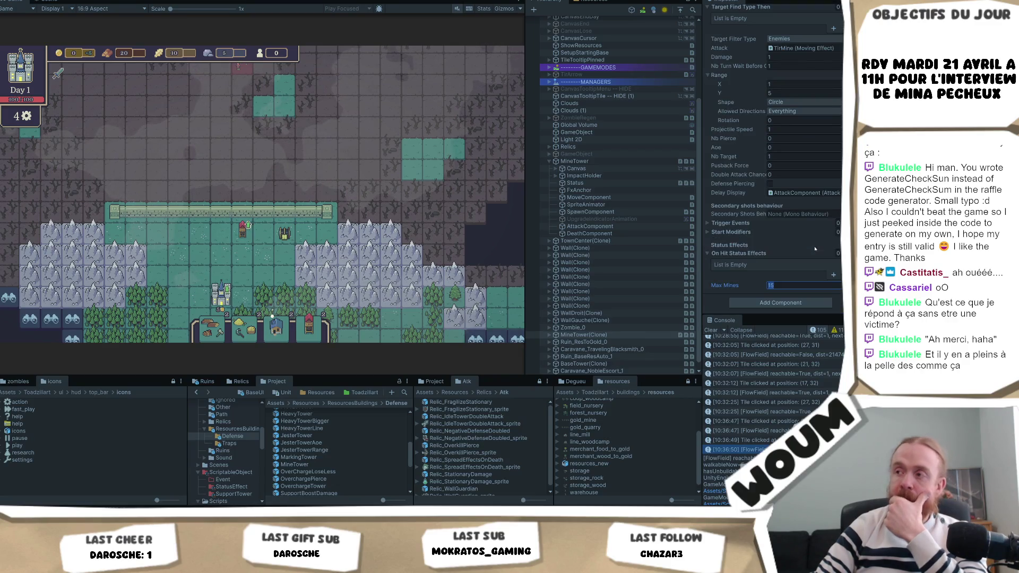
scroll(813, 249, "up", 3)
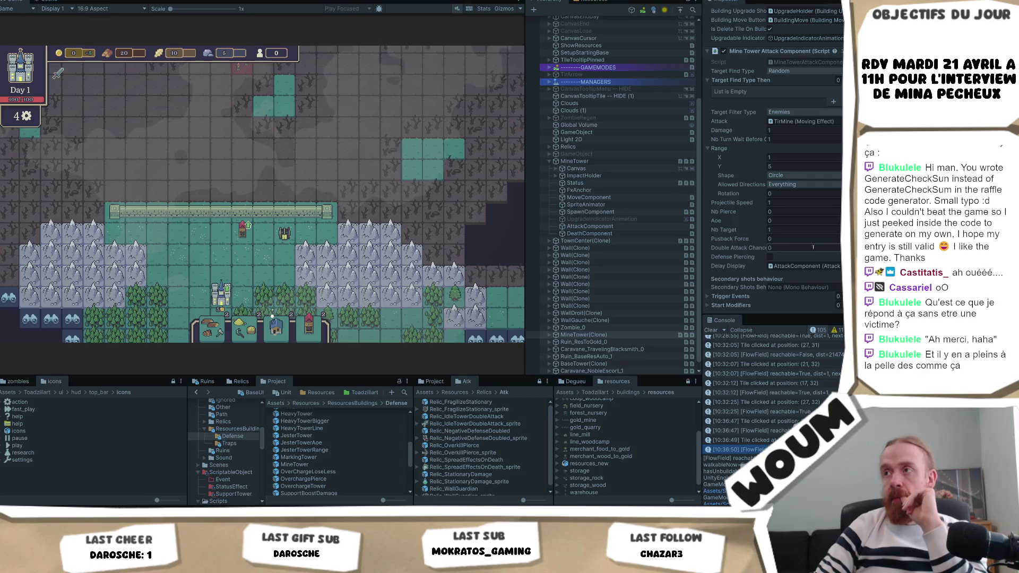
scroll(813, 248, "down", 4)
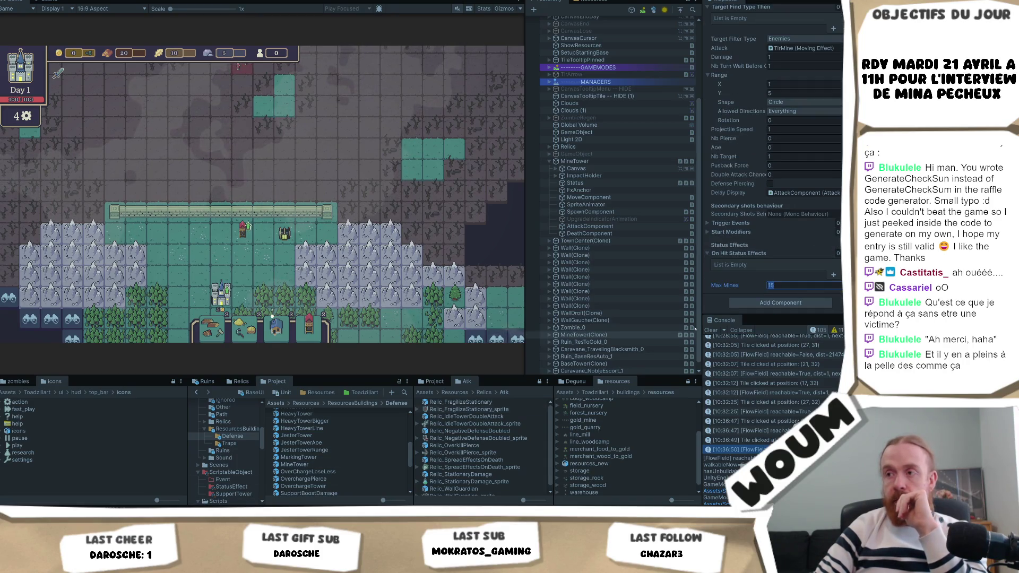
scroll(538, 334, "down", 1)
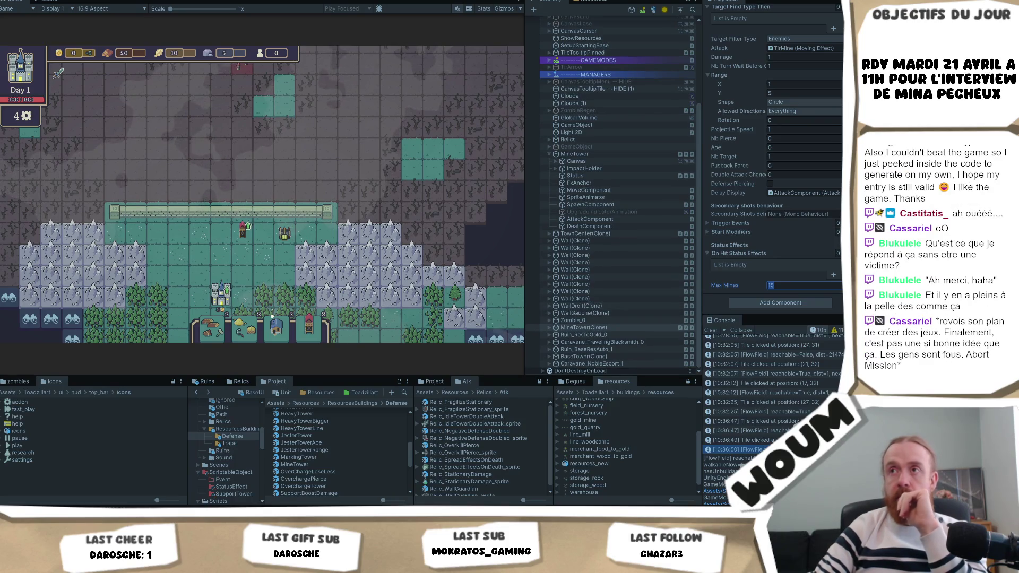
key("Return")
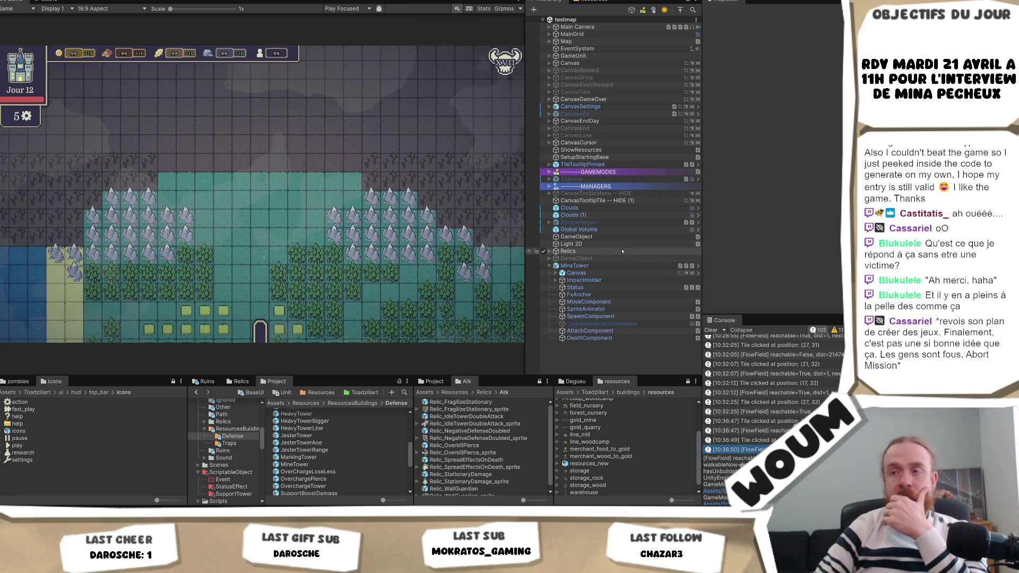
Duplicate the MineTower object with Ctrl+D.
left_click(605, 267)
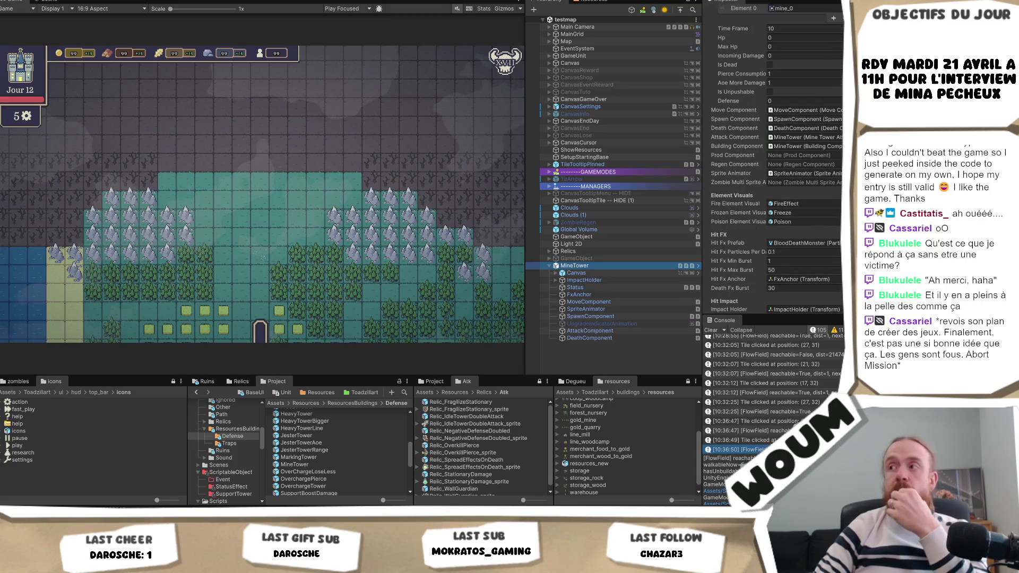
scroll(774, 159, "down", 10)
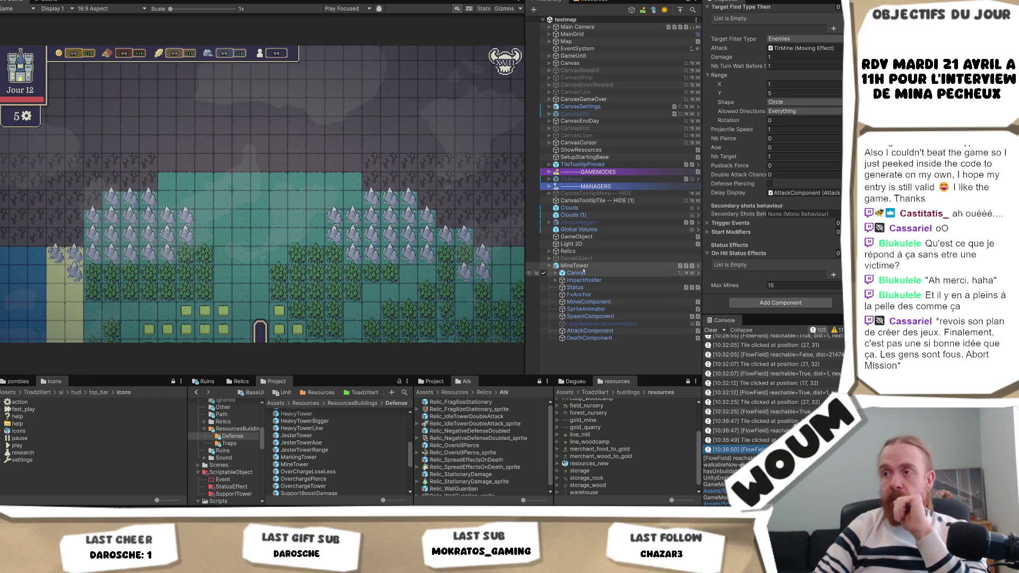
left_click(594, 266)
key("ctrl+d")
Set the copy's Max Mines to 30 and expand MineTower (1) in the Hierarchy.
left_click(781, 285)
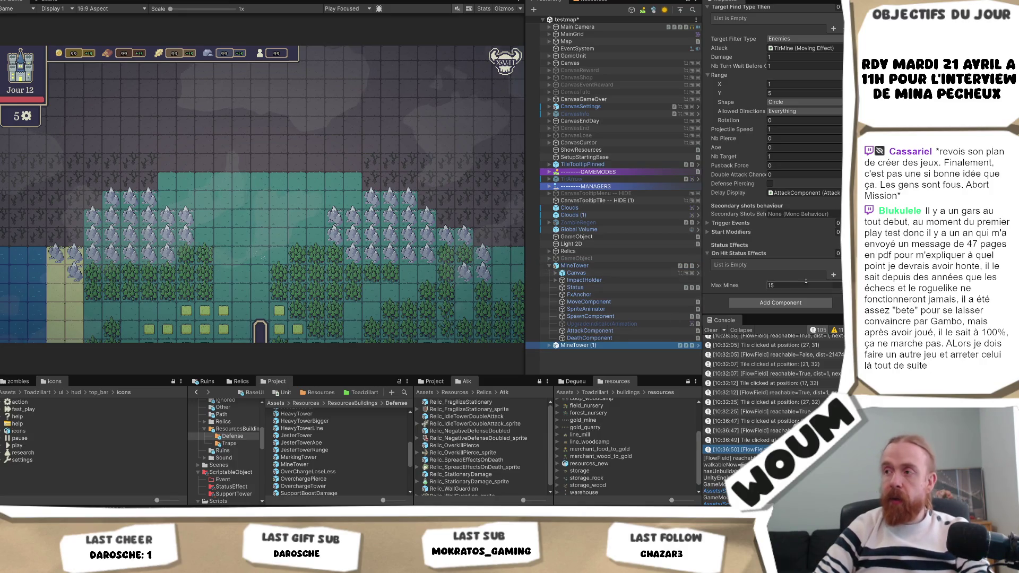
type("30")
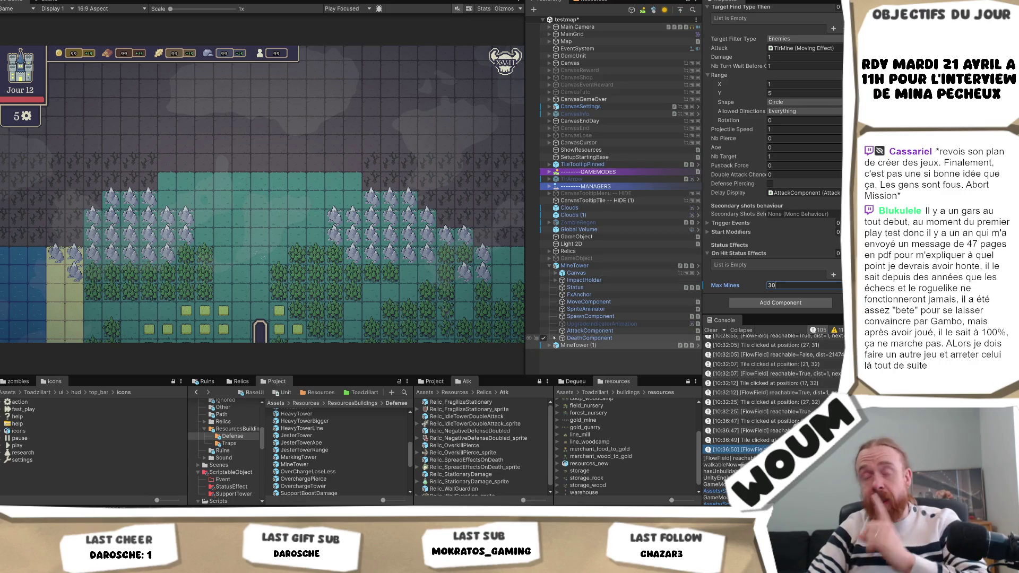
left_click(549, 345)
left_click(576, 345)
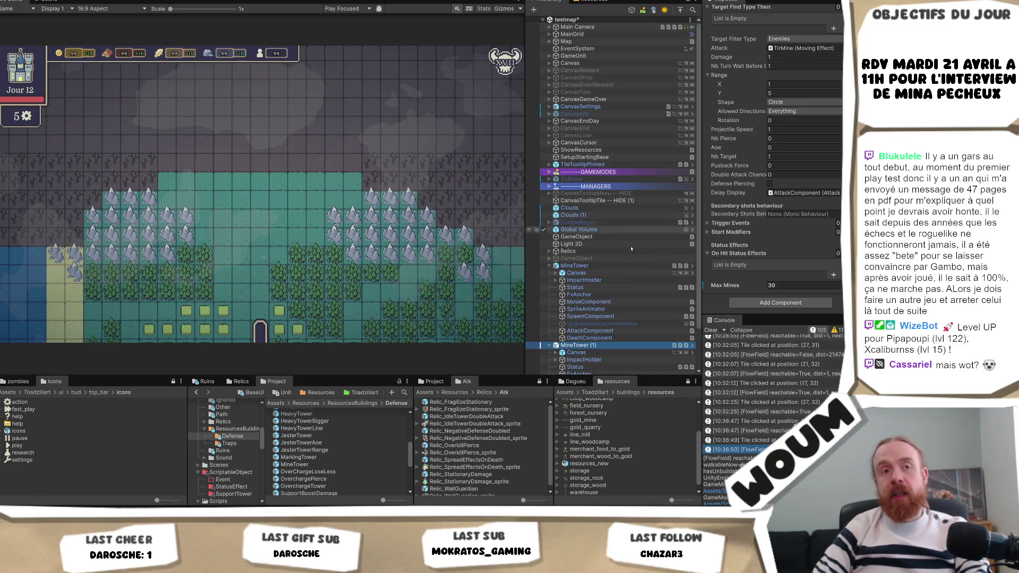
Set the original MineTower's Nb Turn Wait Before to 0.
left_click(611, 268)
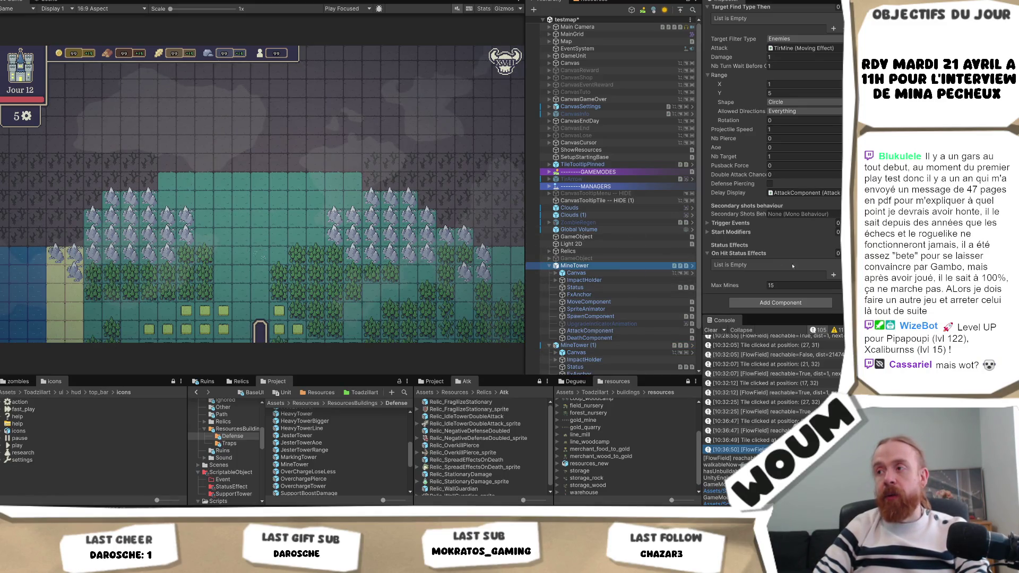
scroll(793, 231, "up", 3)
left_click(787, 139)
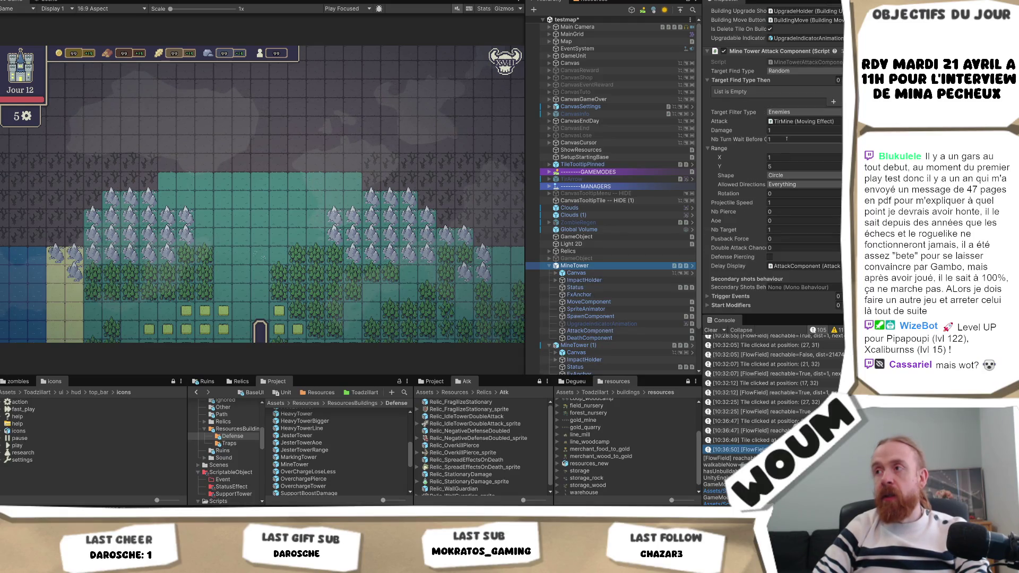
type("0")
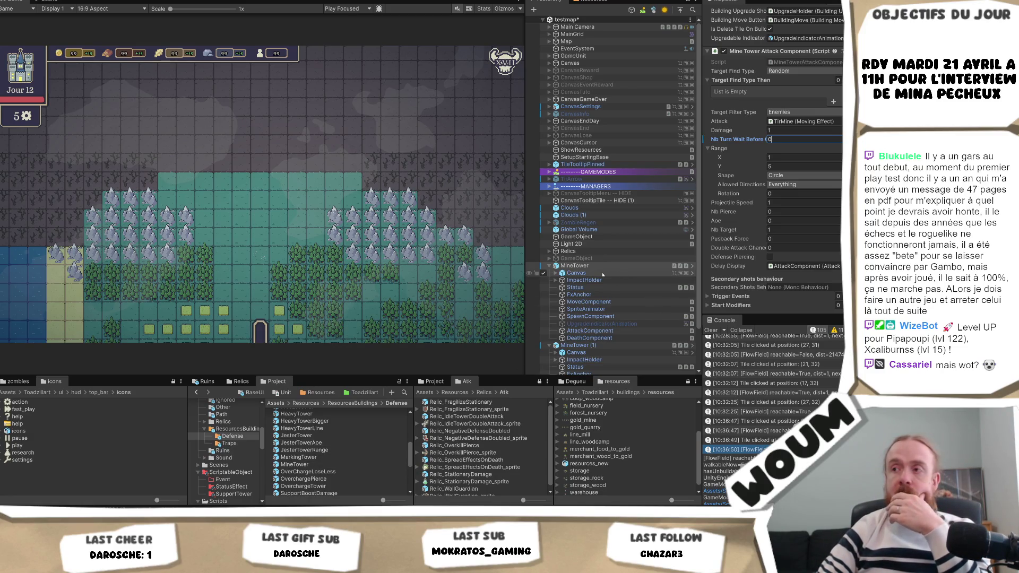
Rename the original MineTower to MineTowerFast.
left_click(589, 265)
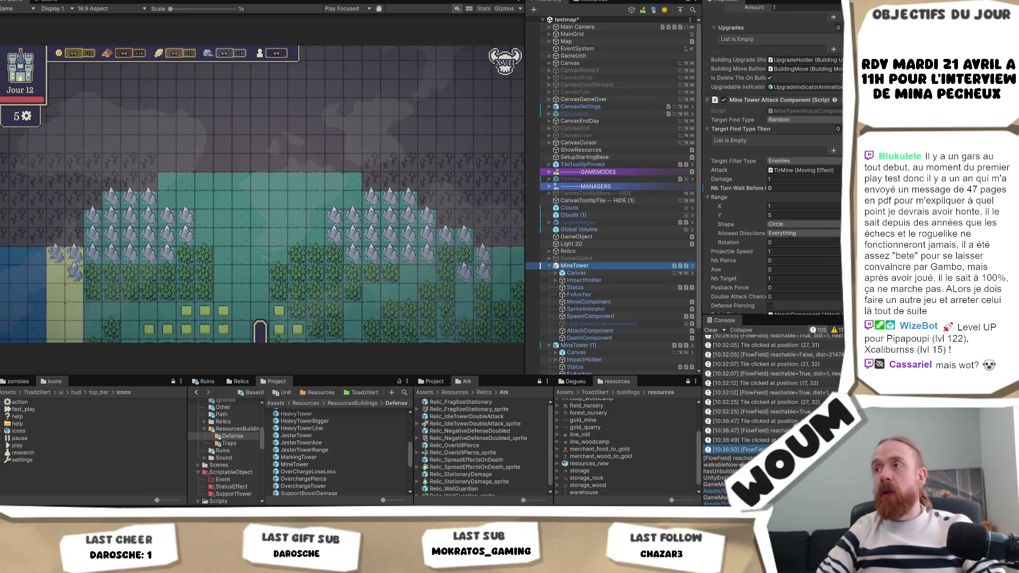
scroll(773, 159, "down", 6)
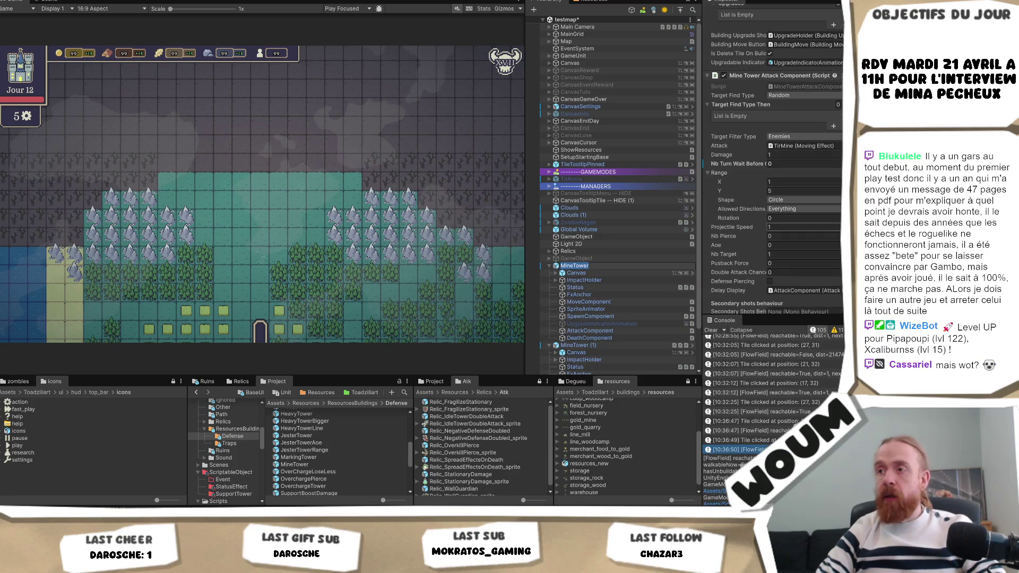
key("End")
type("Fast")
key("Return")
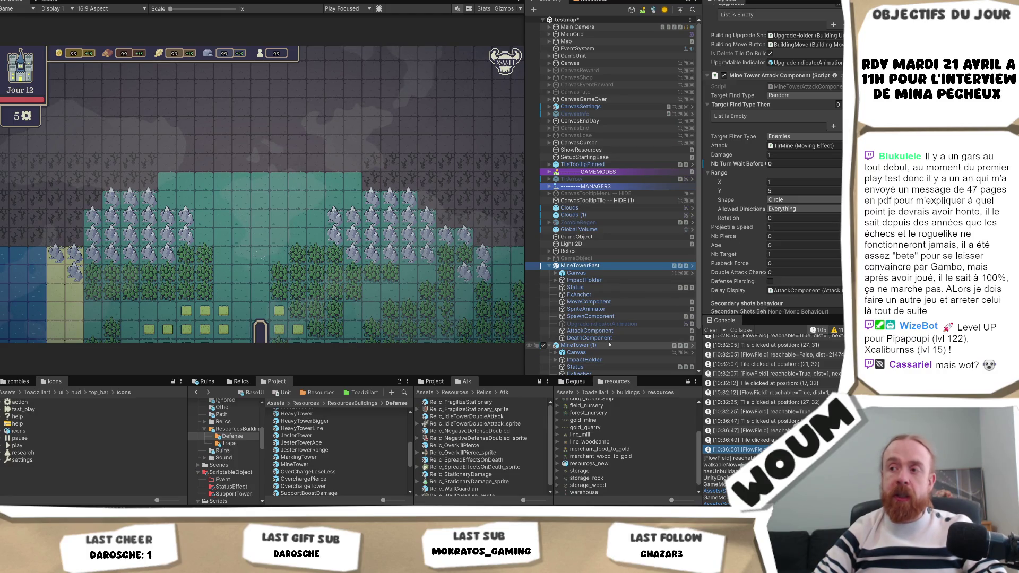
Rename MineTower (1) to MineTower by removing the (1) suffix.
left_click(628, 346)
key("F2")
key("End")
key("BackSpace")
key("BackSpace")
key("BackSpace")
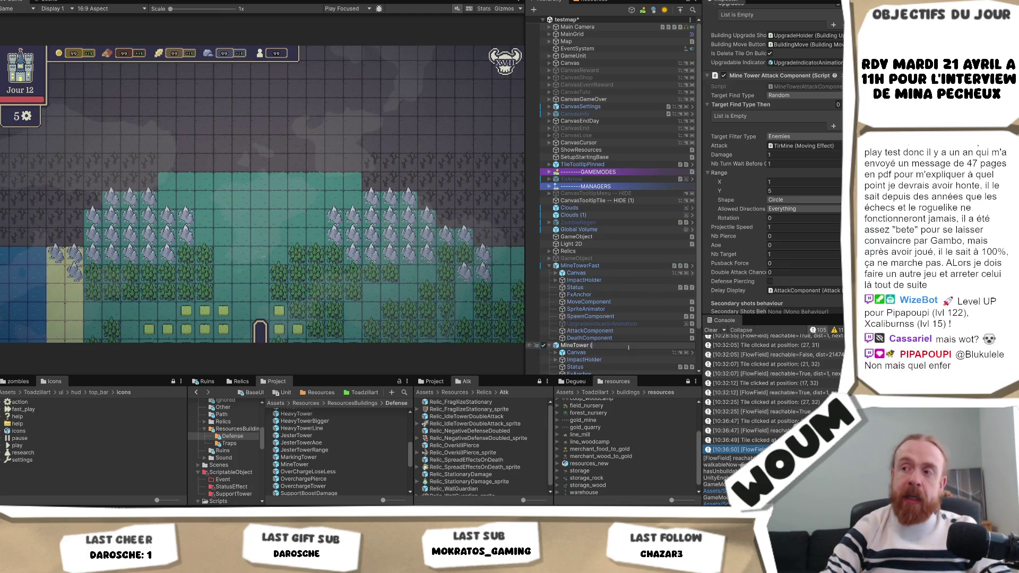
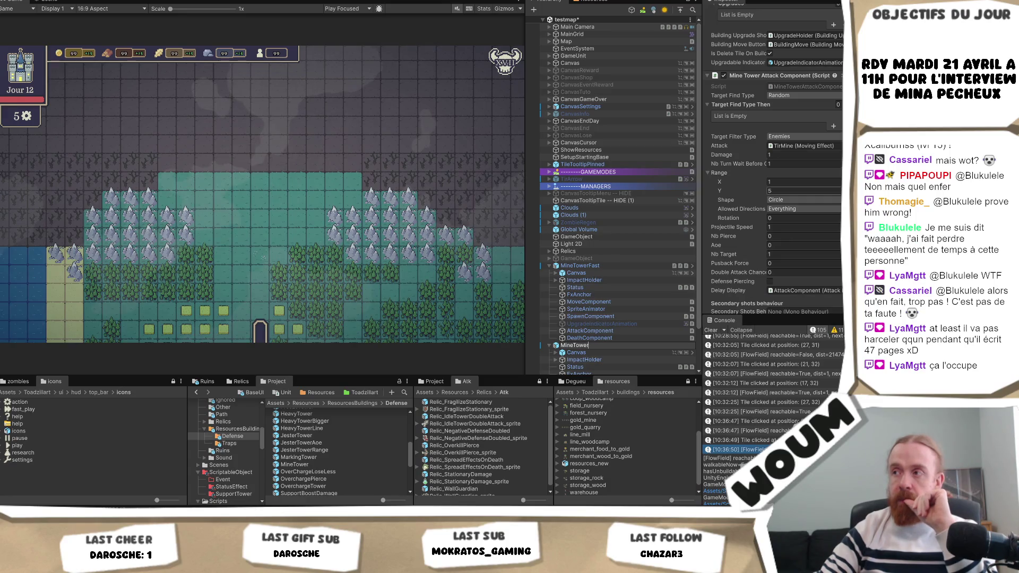
Change Max Mines from 30 to 50 and name the tower object MineTowerQuantity.
scroll(772, 159, "down", 3)
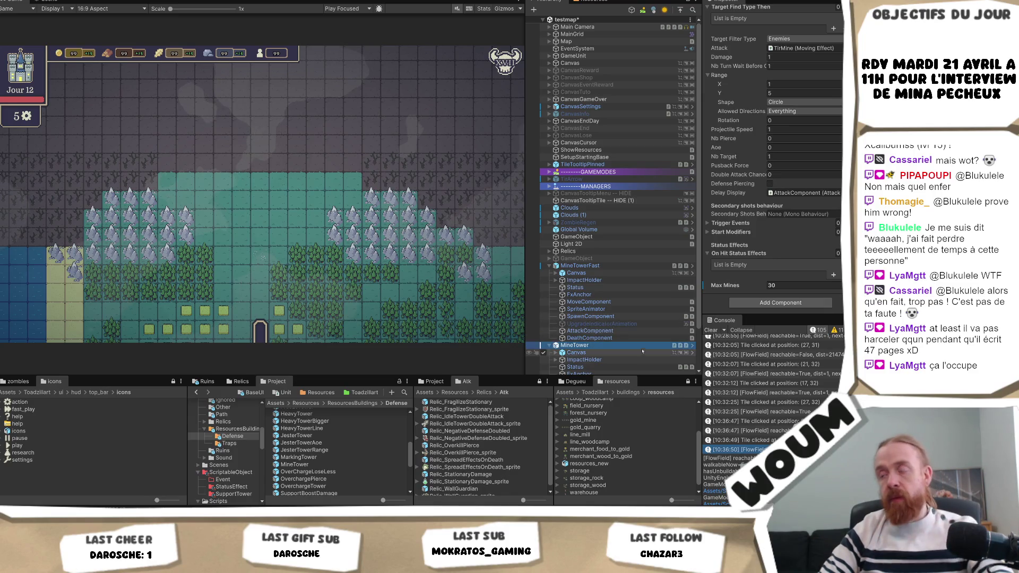
left_click(774, 285)
type("50")
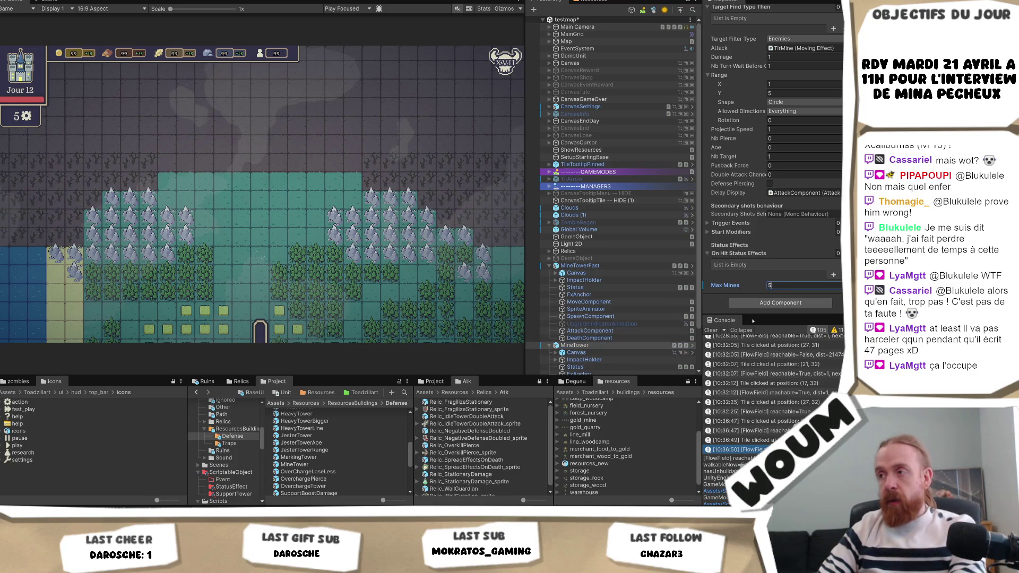
left_click(637, 346)
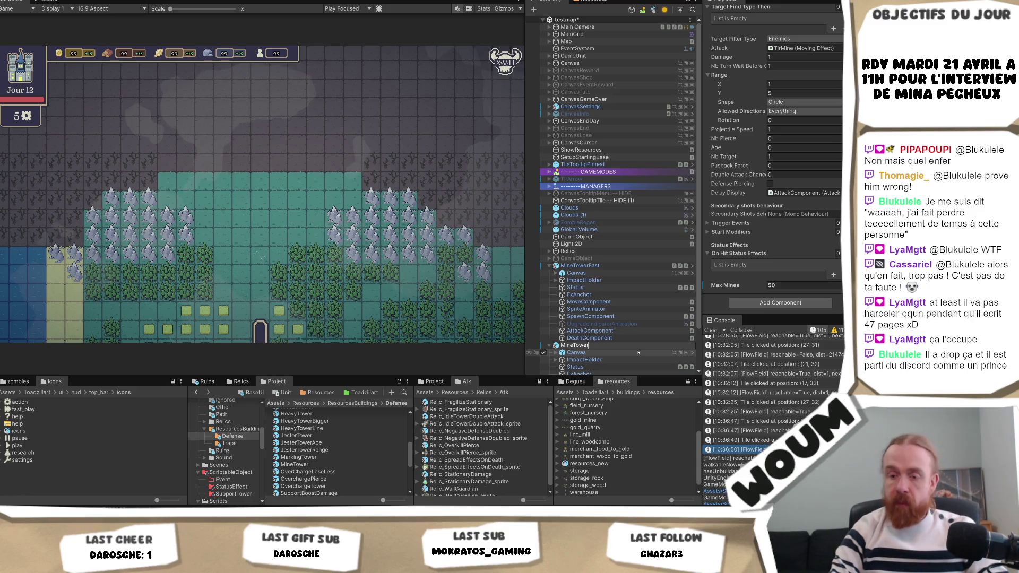
type("Quantity")
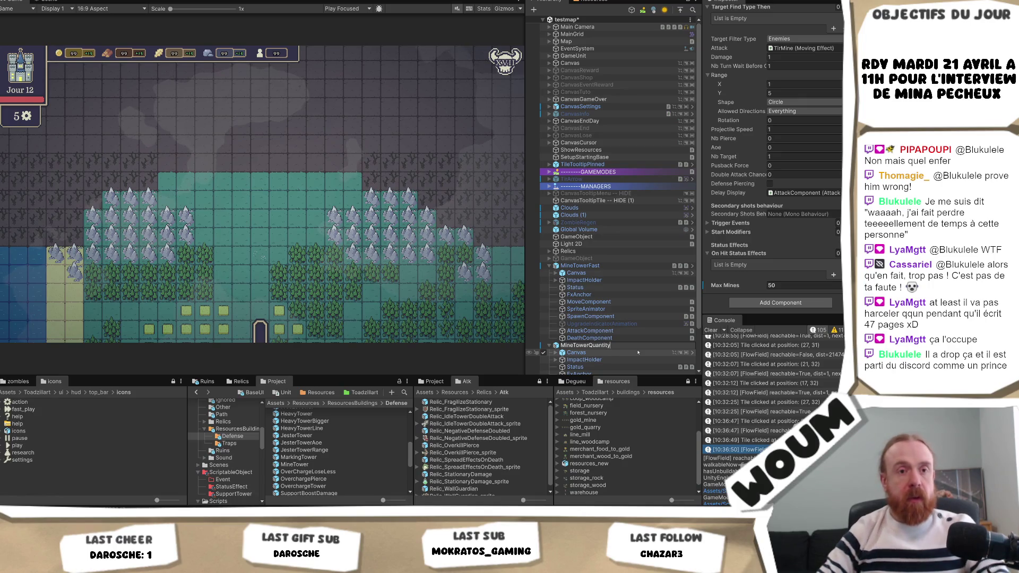
Drop MineTowerFast and MineTowerQuantity into the Defense folder as prefab variants of MineTower.
left_click(624, 339)
left_click(618, 346)
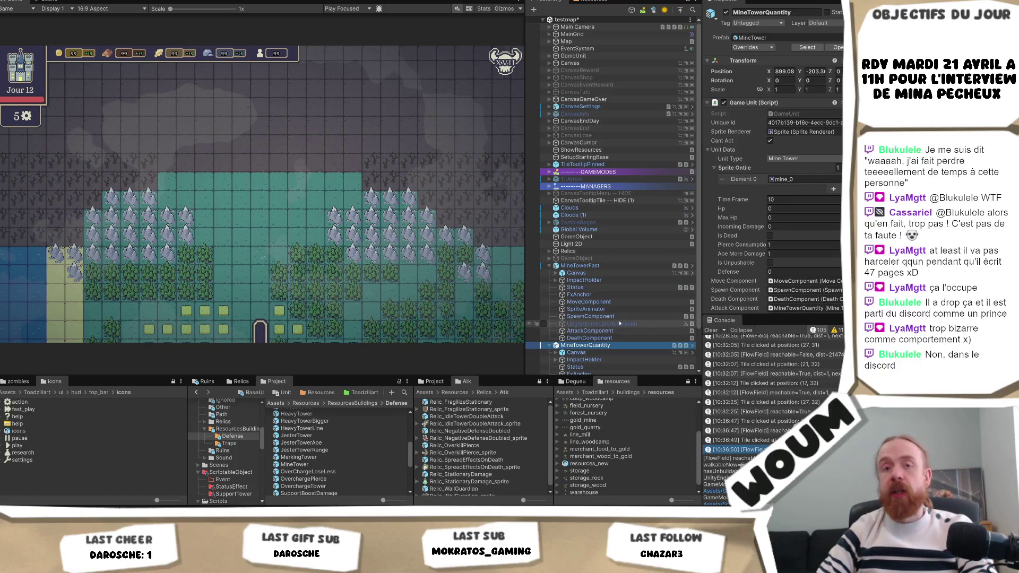
left_click(599, 268, "ctrl")
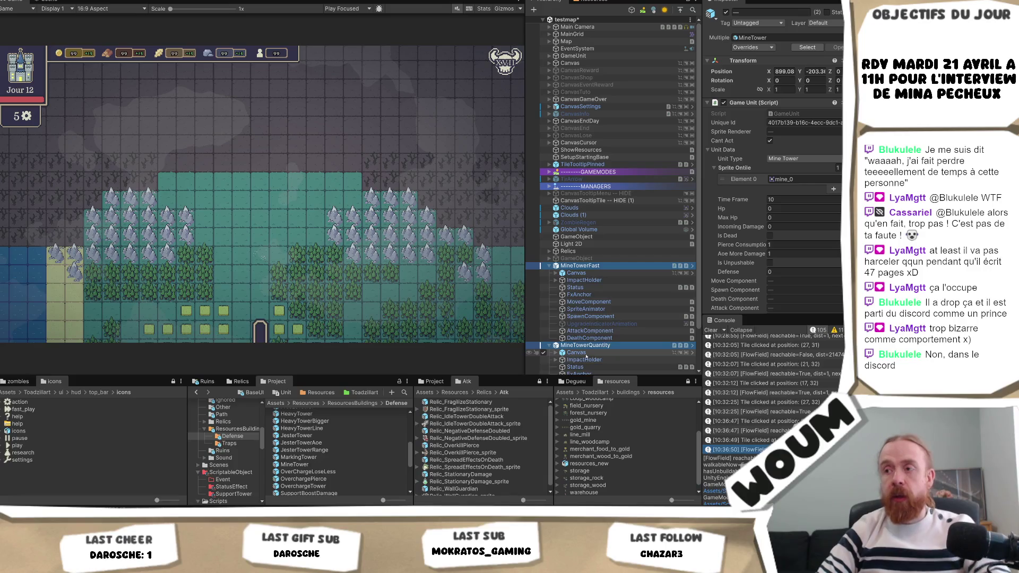
left_click(239, 437)
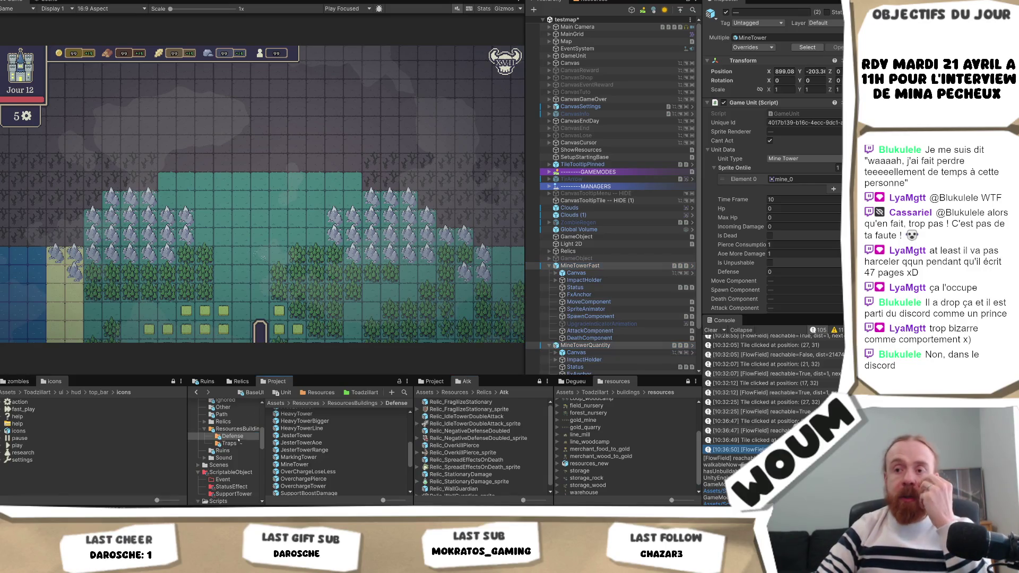
left_click_drag(239, 437, 238, 436)
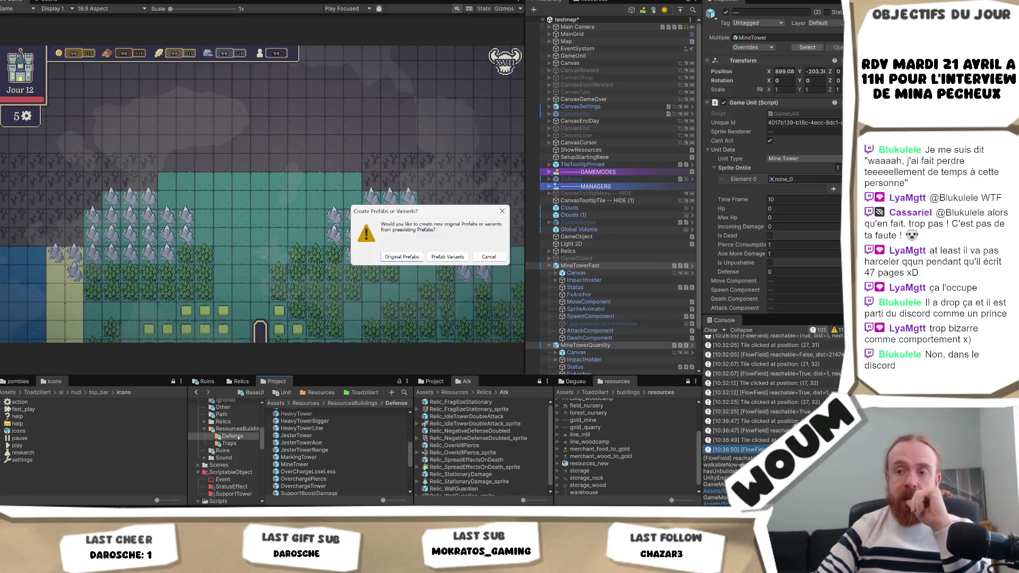
left_click(447, 256)
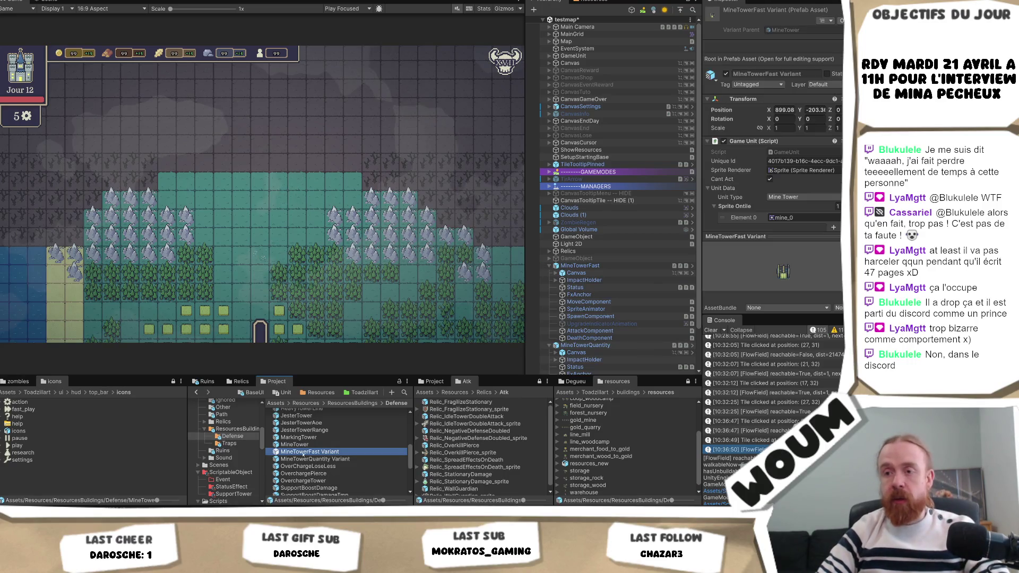
Rename the two variant assets to MineTowerFast and MineTowerQuantity without the ' Variant' suffix.
left_click(337, 452)
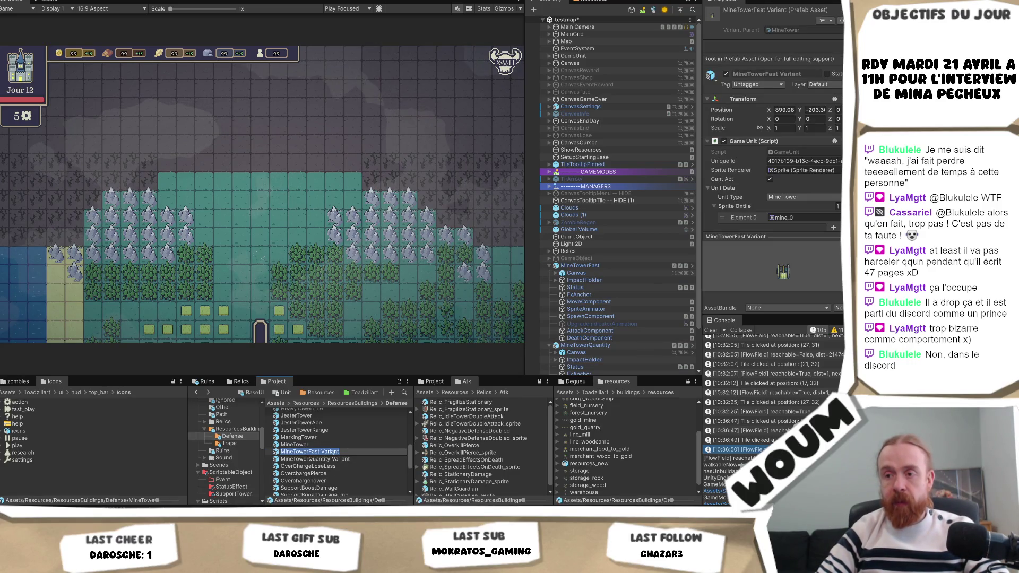
key("BackSpace")
key("BackSpace")
key("BackSpace")
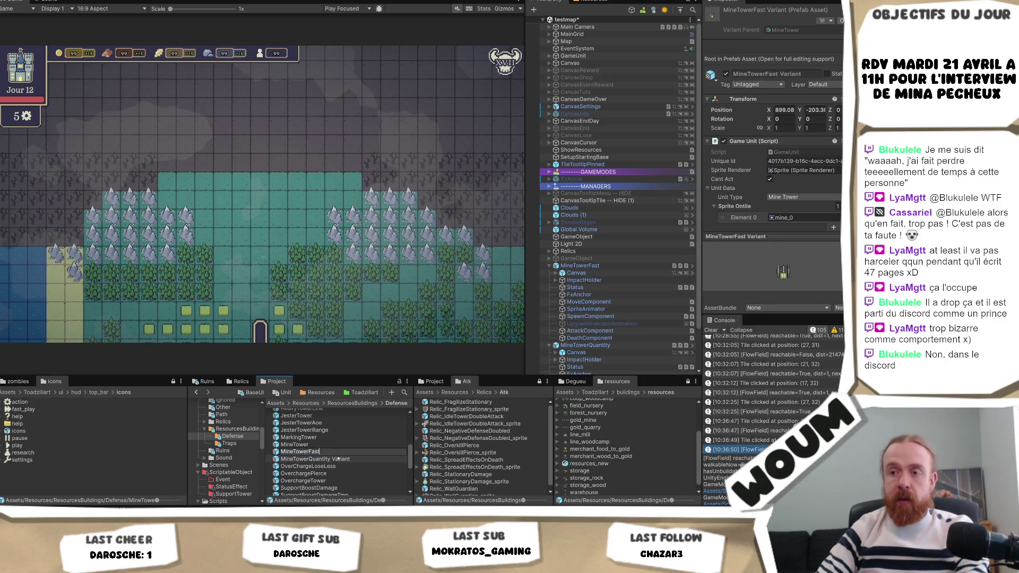
key("Return")
left_click(340, 460)
left_click(337, 458)
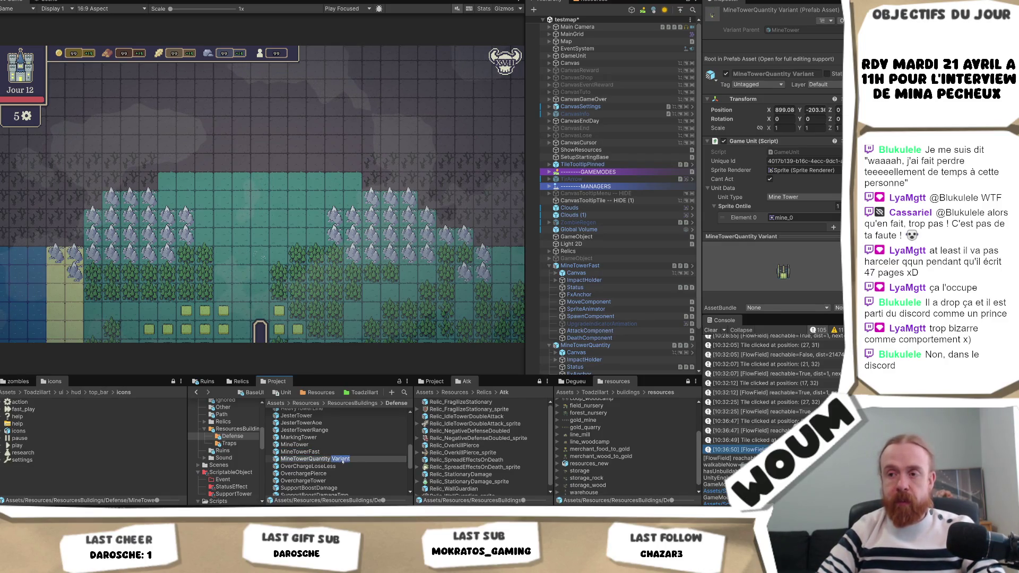
key("BackSpace")
key("BackSpace")
key("BackSpace")
key("Return")
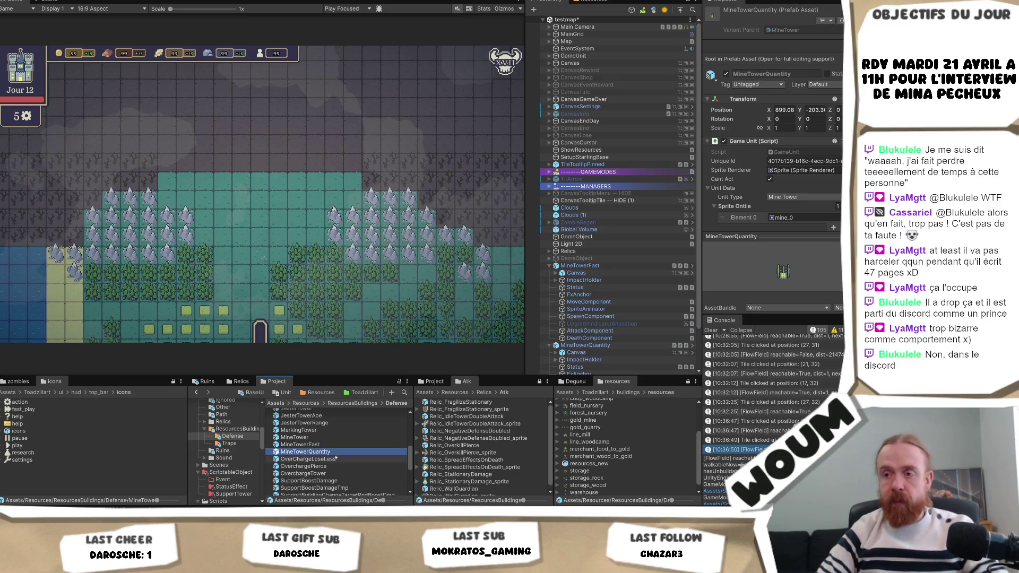
key("Up")
key("Up")
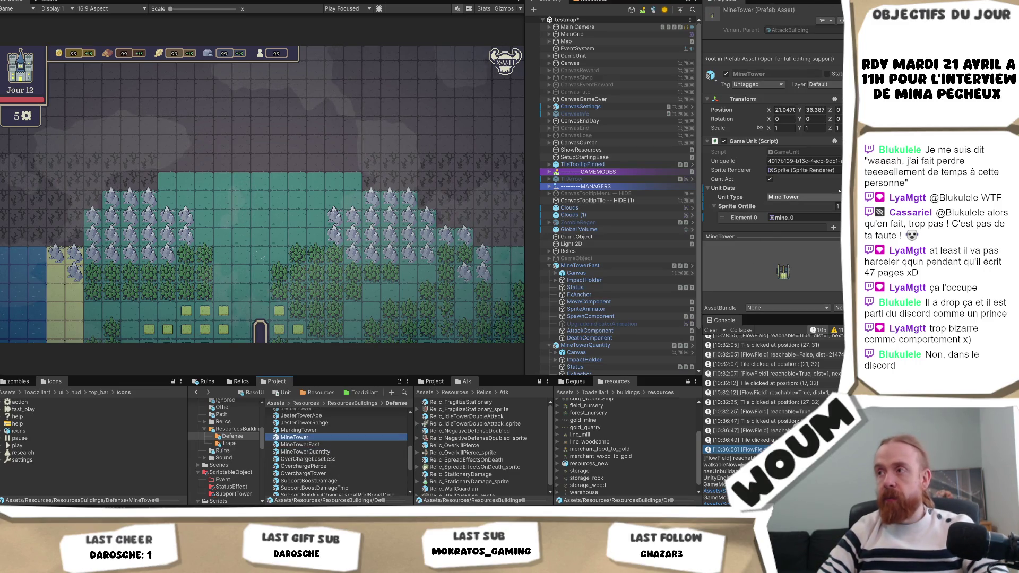
Add two new empty entries to the MineTower prefab's Upgrades list in the Inspector.
scroll(772, 128, "down", 10)
scroll(816, 173, "down", 8)
scroll(817, 173, "up", 5)
scroll(819, 173, "up", 2)
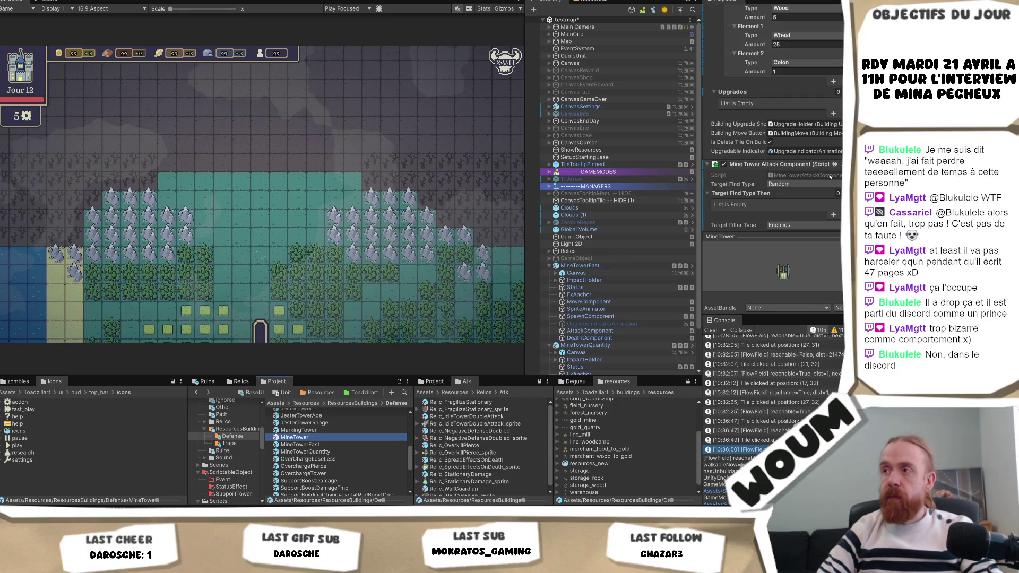
left_click(833, 114)
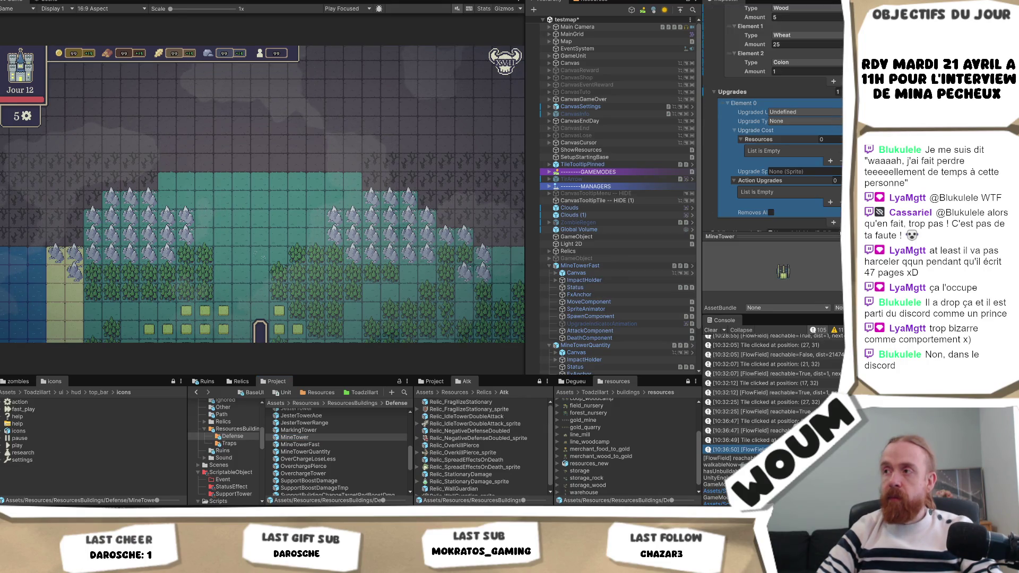
left_click(833, 222)
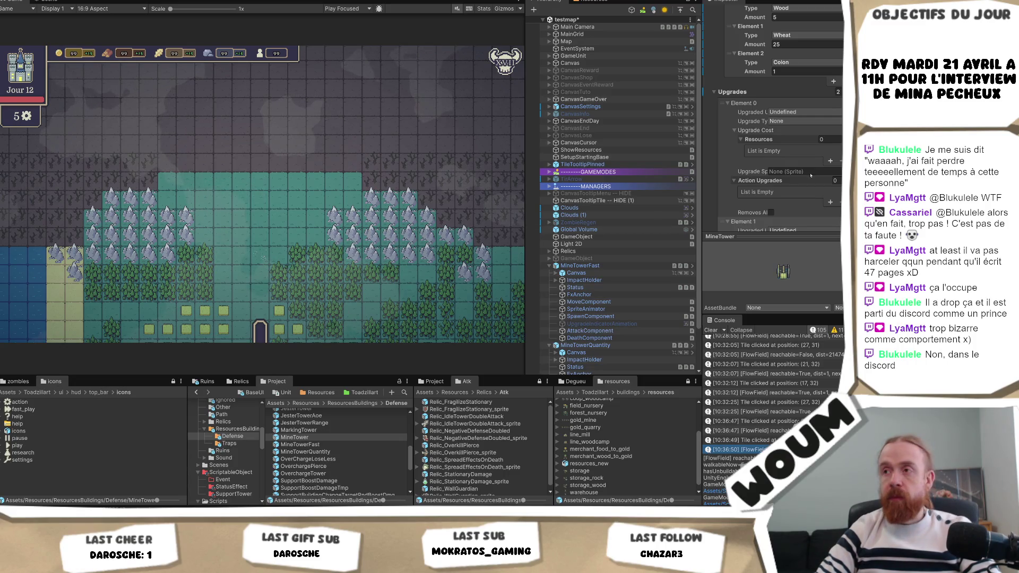
left_click(753, 222)
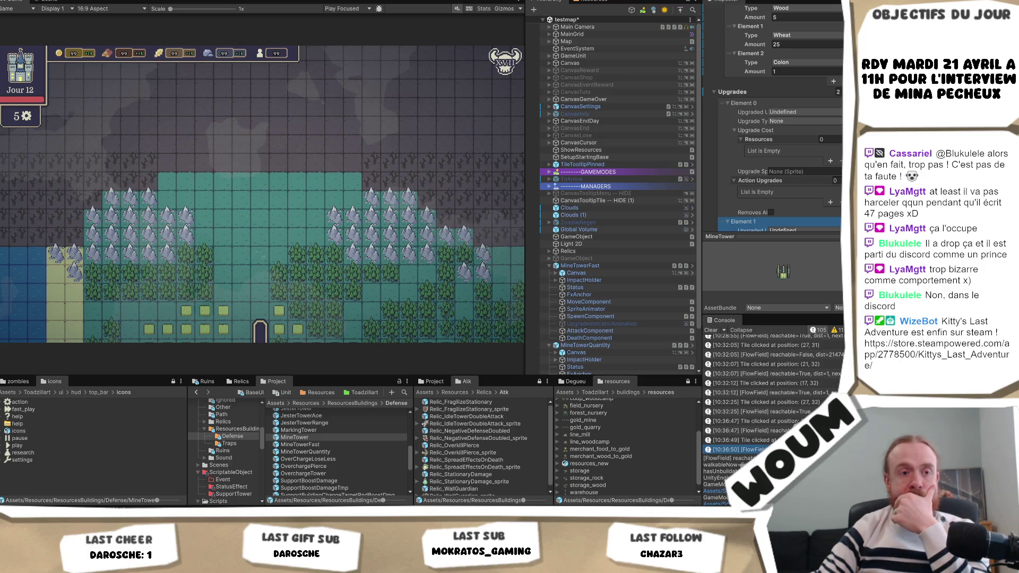
key("alt+Tab")
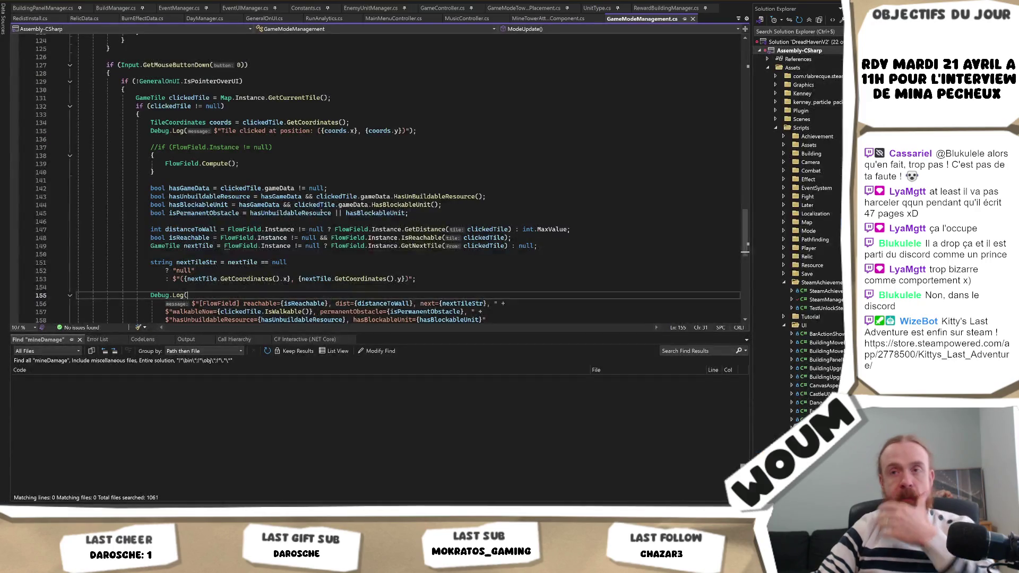
Review the click-handling code around hasUnbuildableResource and the commented FlowField check.
left_click(322, 213)
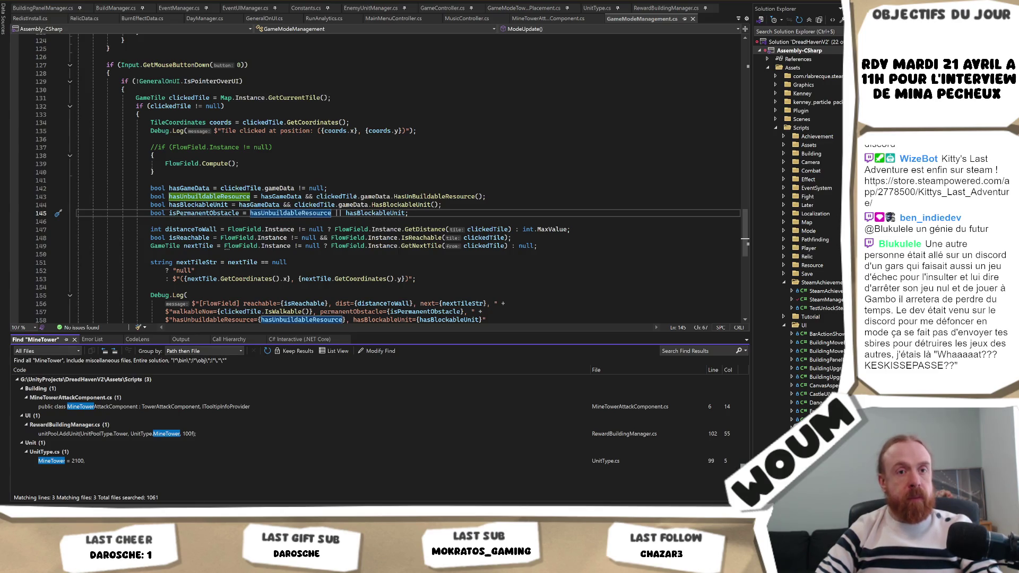
mouse_move(356, 197)
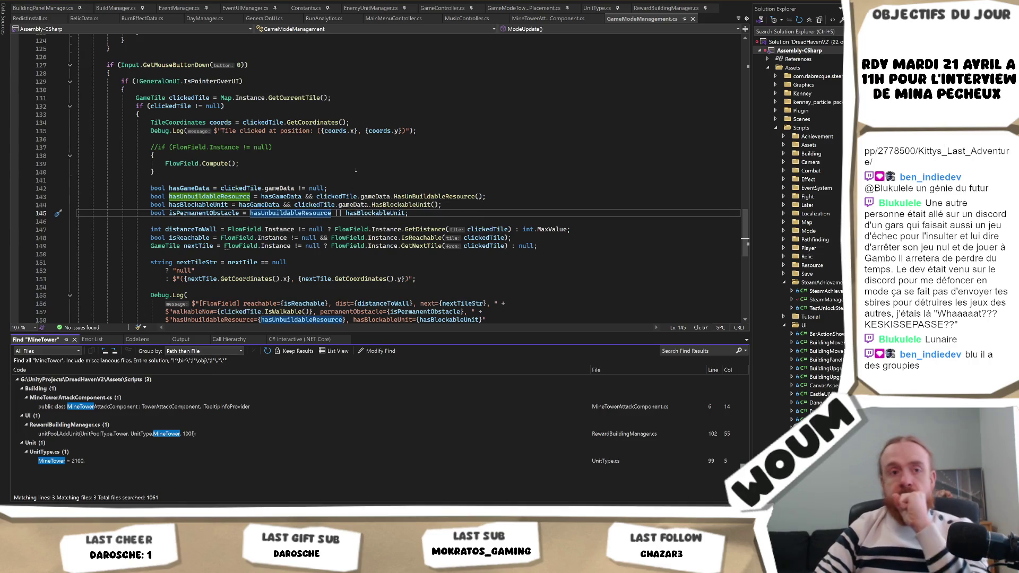
scroll(366, 173, "up", 1)
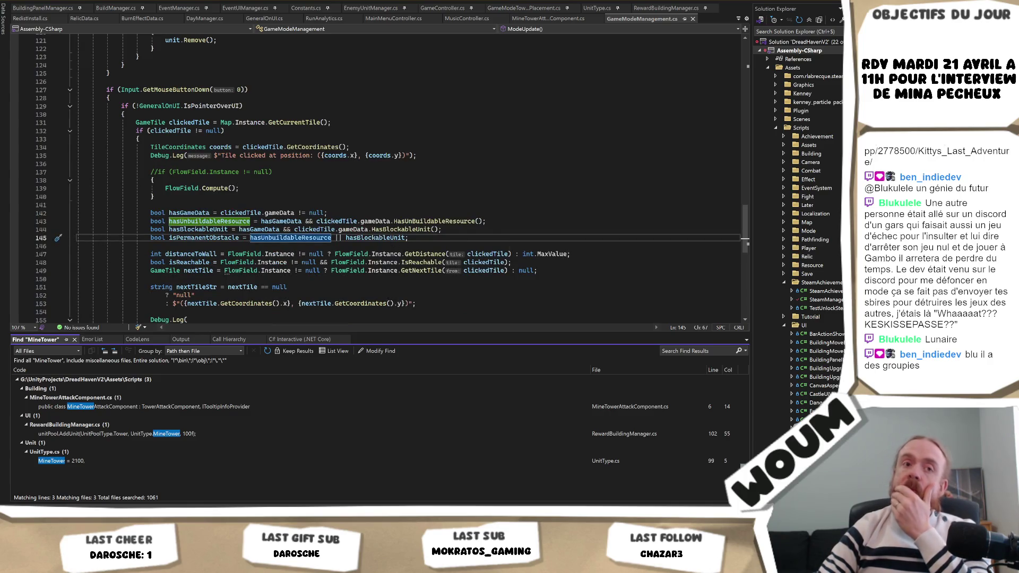
scroll(419, 189, "up", 1)
left_click(420, 180)
key("Down")
key("Down")
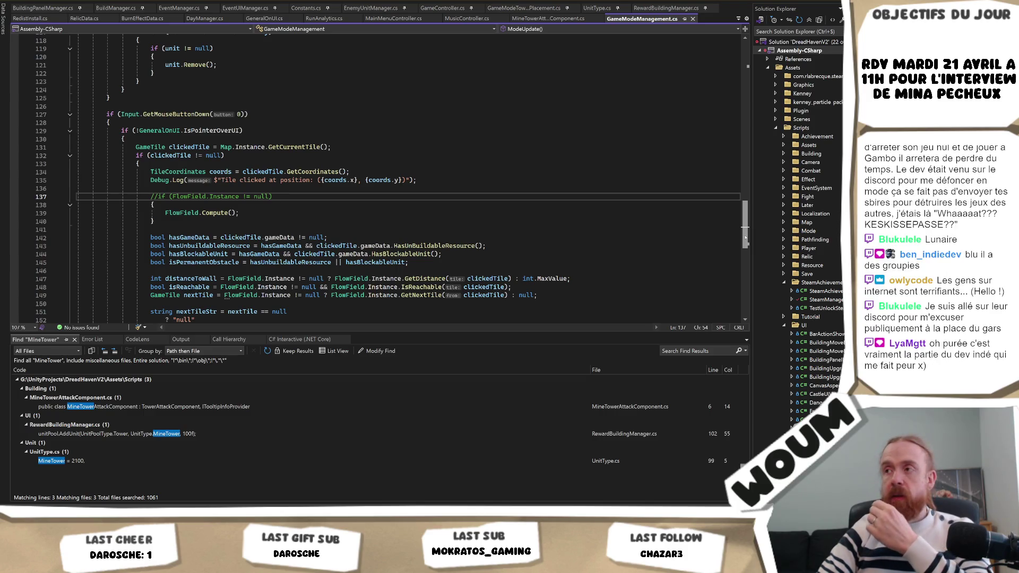
left_click_drag(745, 239, 742, 222)
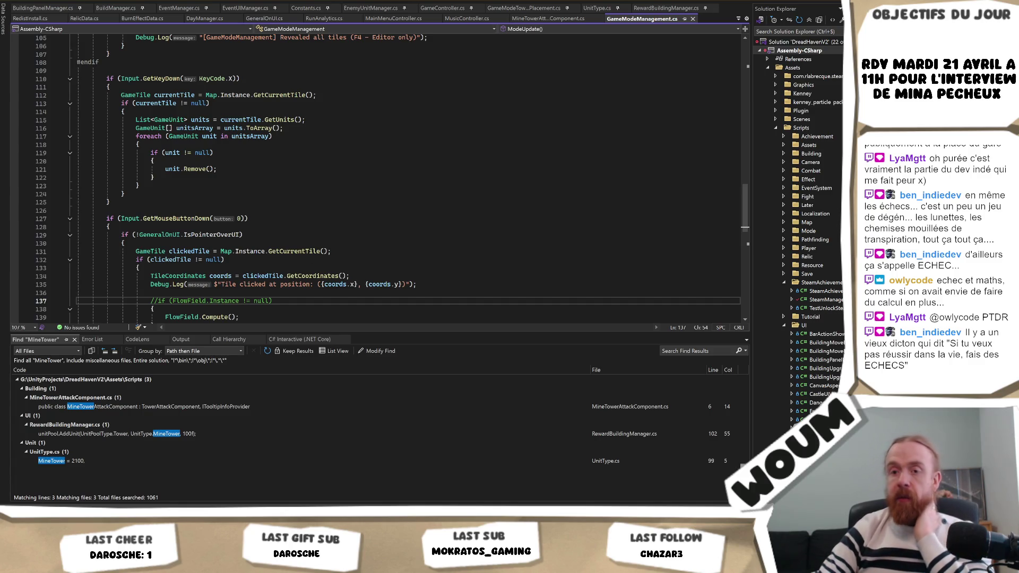
mouse_move(90, 512)
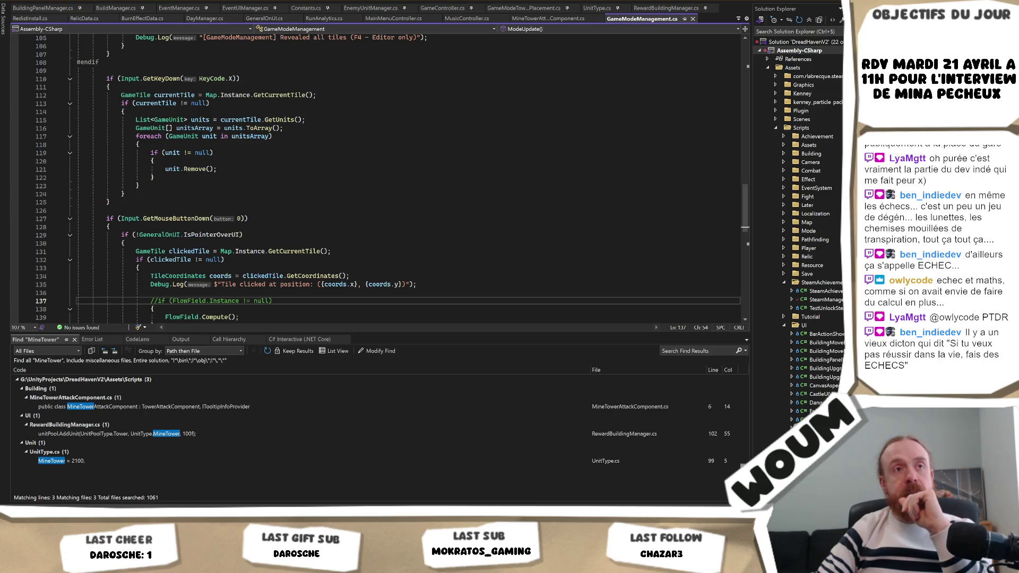
Open the MineTower = 2100 definition in UnitType.cs from the search results.
left_click(303, 259)
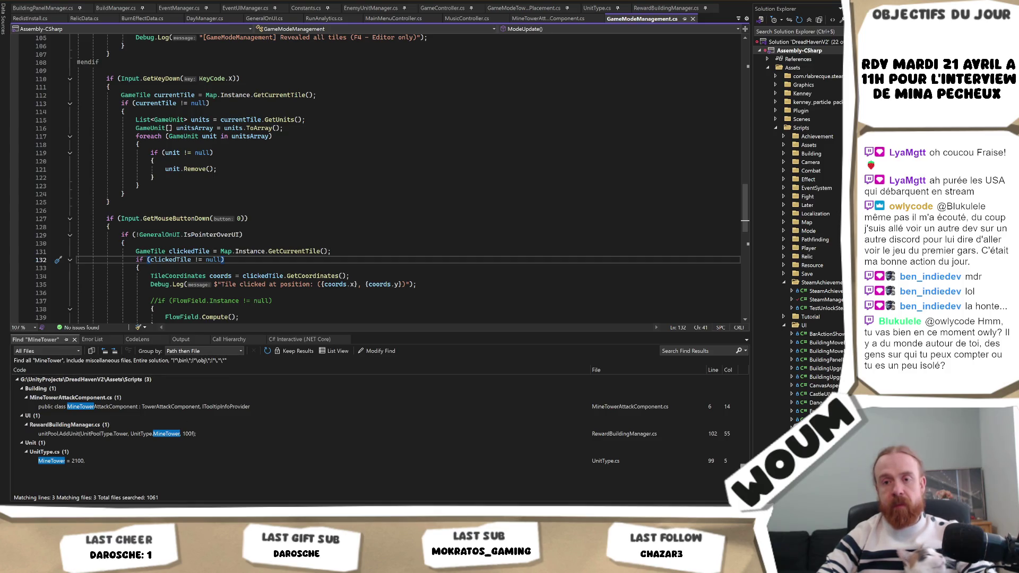
double_click(84, 461)
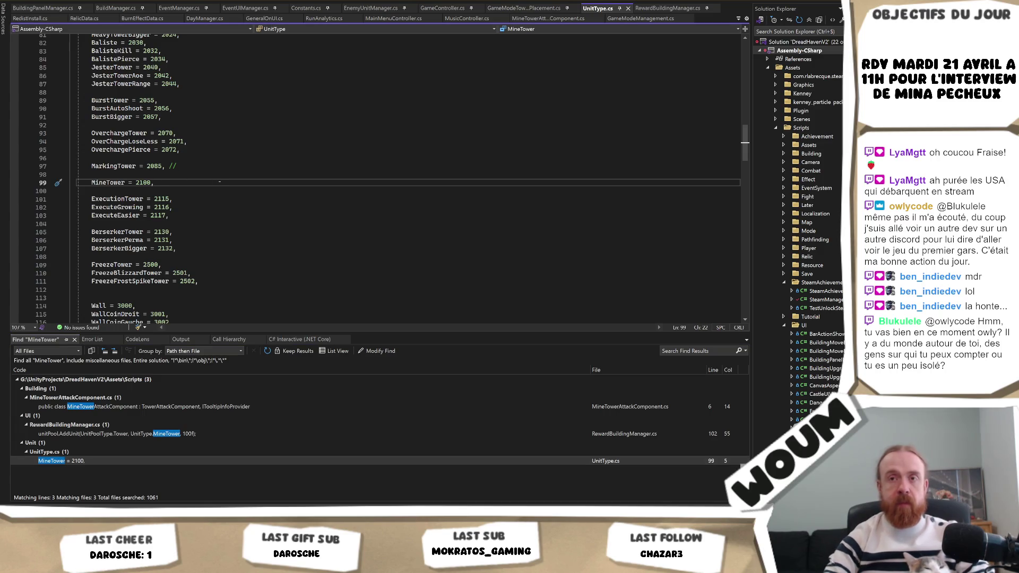
Add a MineTowerFast = 2101 entry below MineTower = 2100 in UnitType.cs.
key("Return")
type("M")
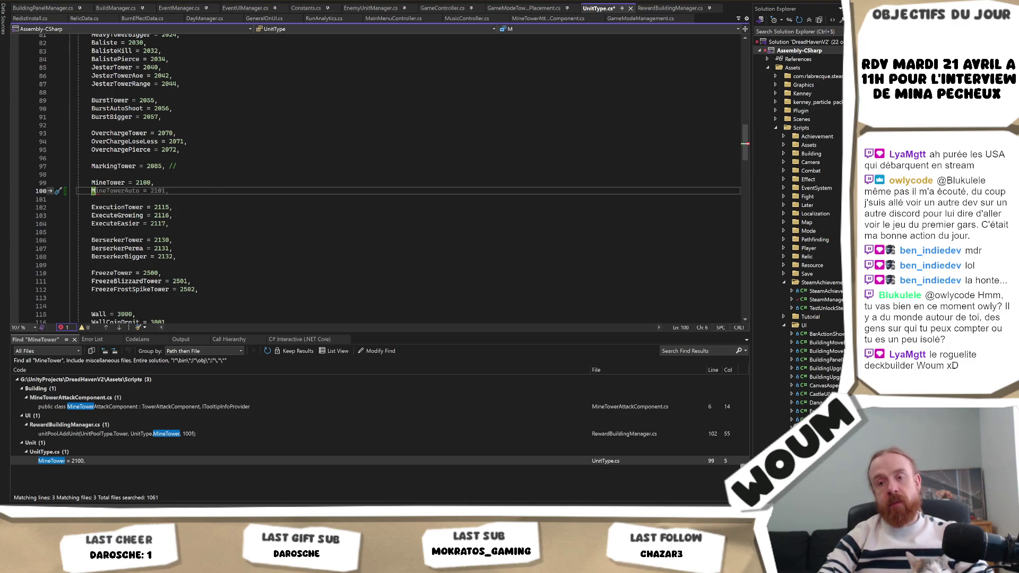
mouse_move(130, 512)
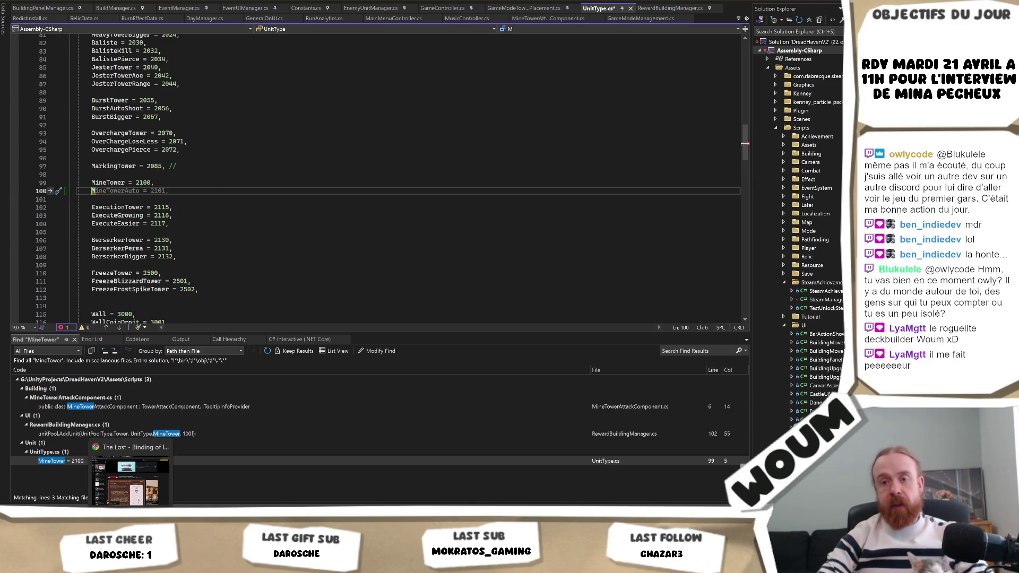
mouse_move(91, 512)
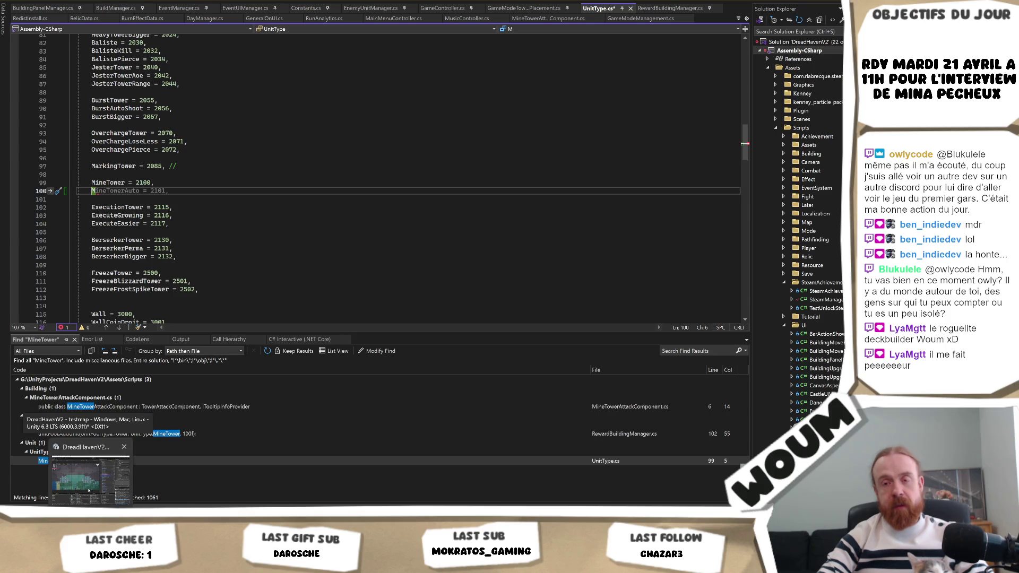
left_click(90, 475)
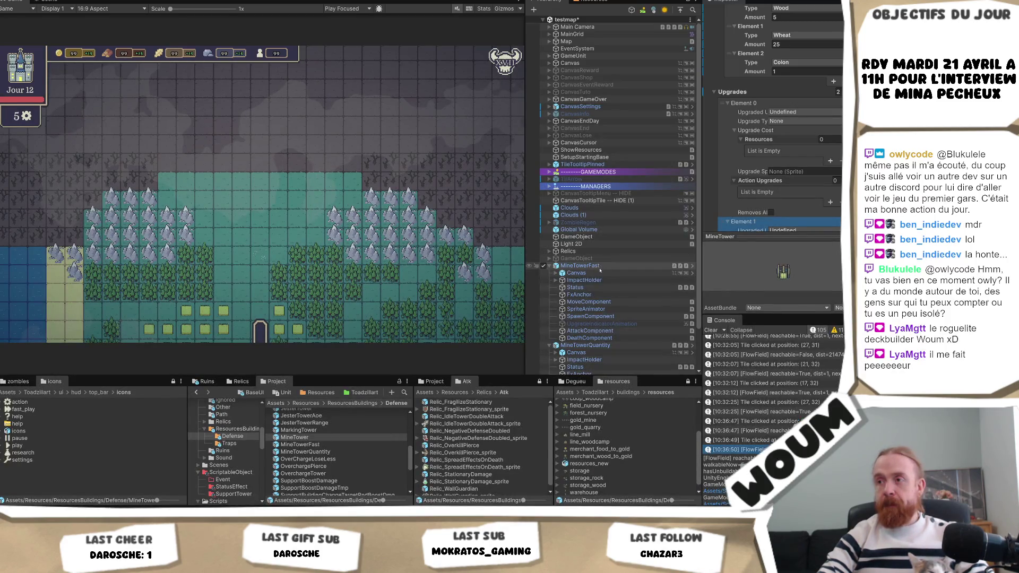
left_click(653, 266)
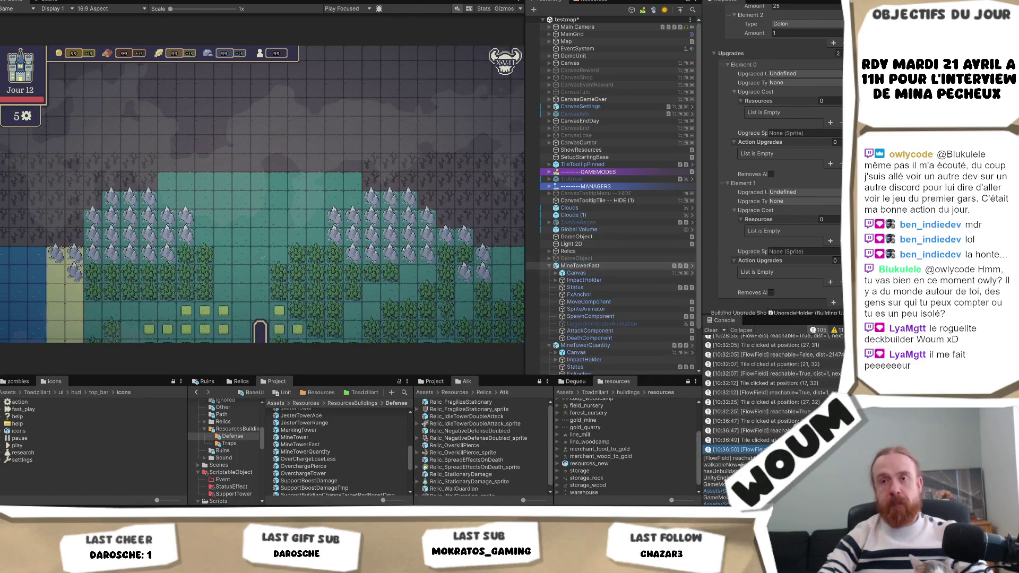
key("alt+Tab")
type("MineTowerFast")
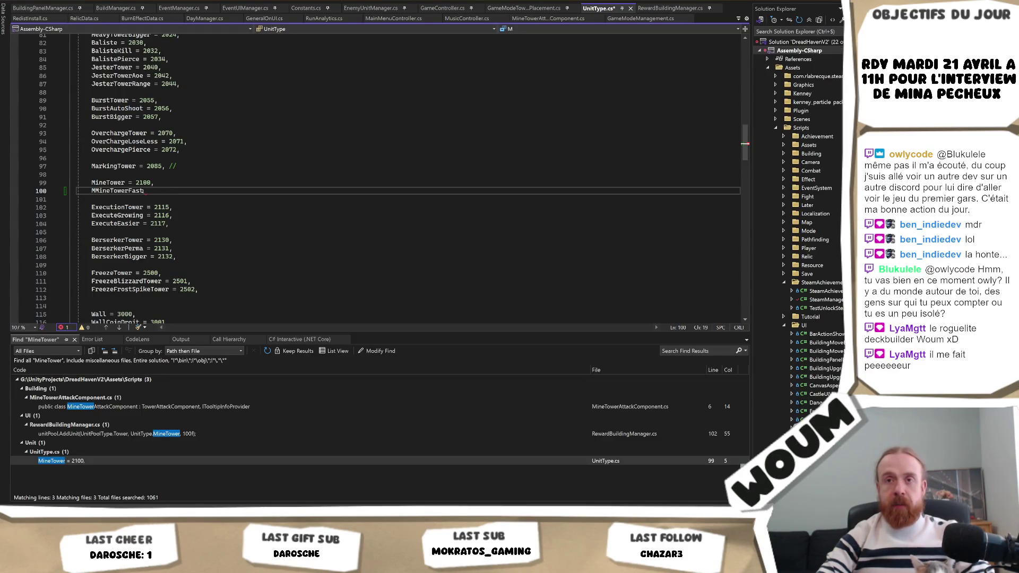
left_click(93, 191)
key("BackSpace")
key("End")
type("= 20")
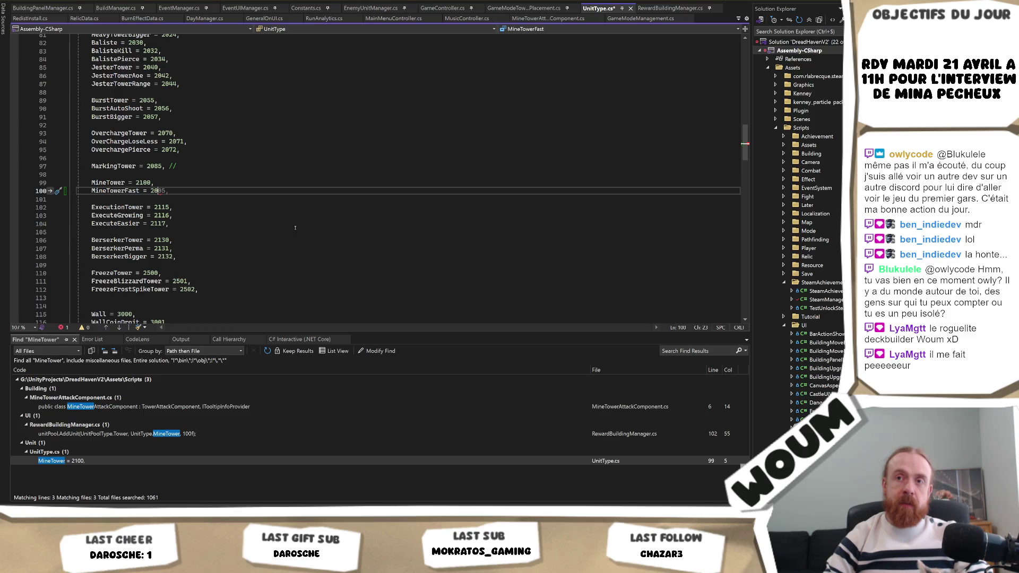
key("BackSpace")
type("101,")
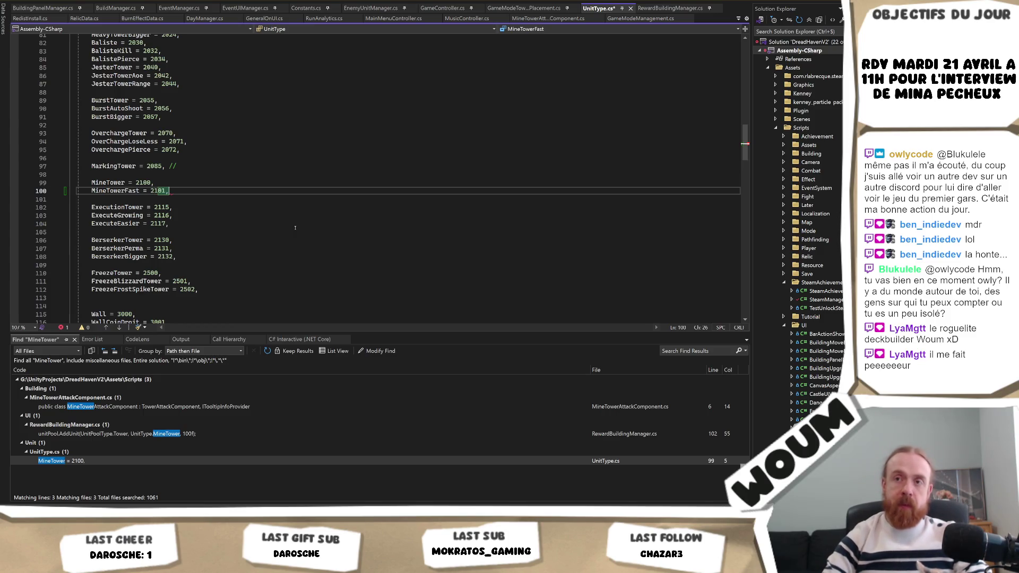
Add MineTowerQuantity = 2102 on the next line and save UnitType.cs.
key("Return")
key("alt+Tab")
left_click(610, 345)
key("alt+Tab")
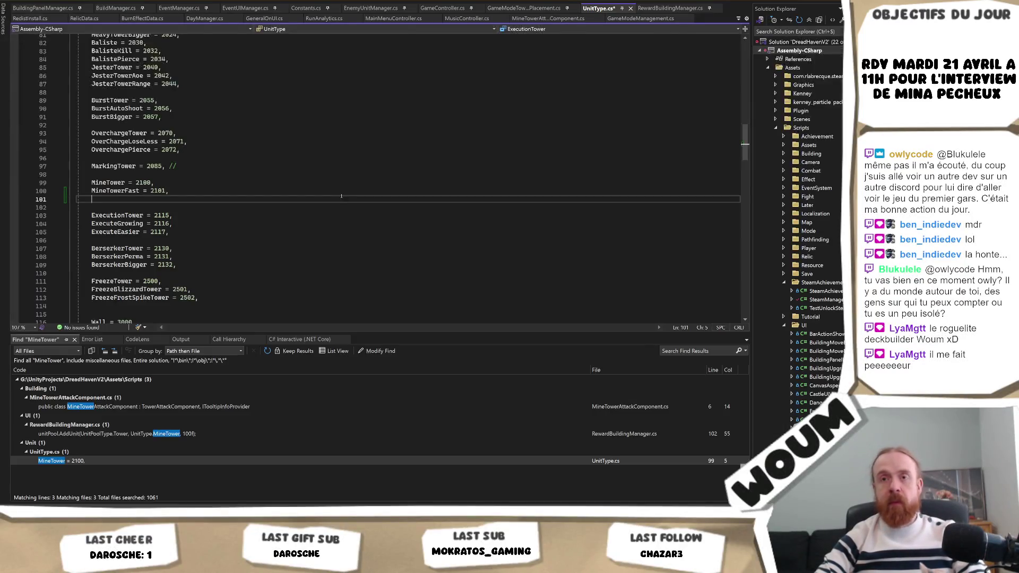
type("MineTowerQuantity =")
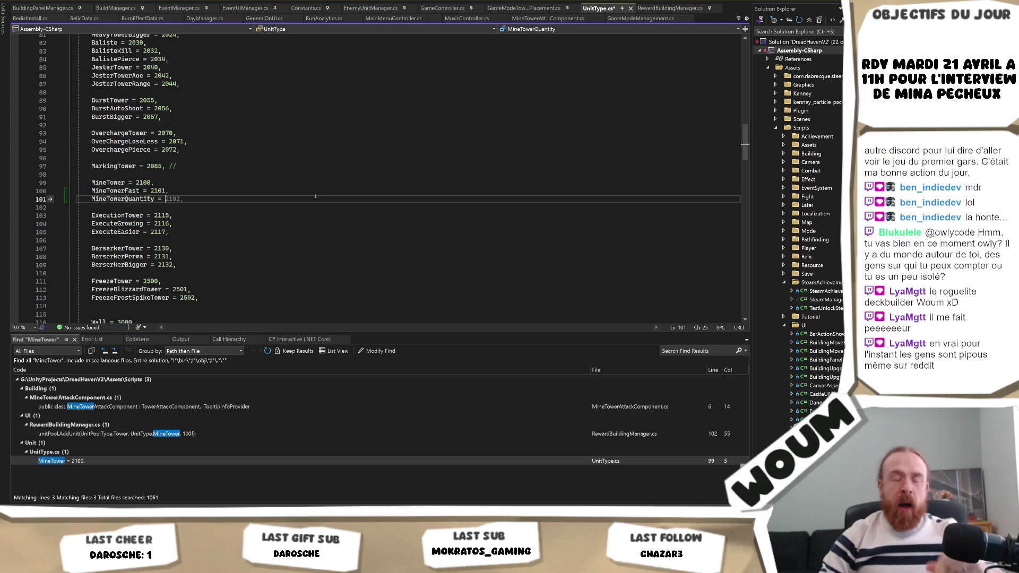
key("Tab")
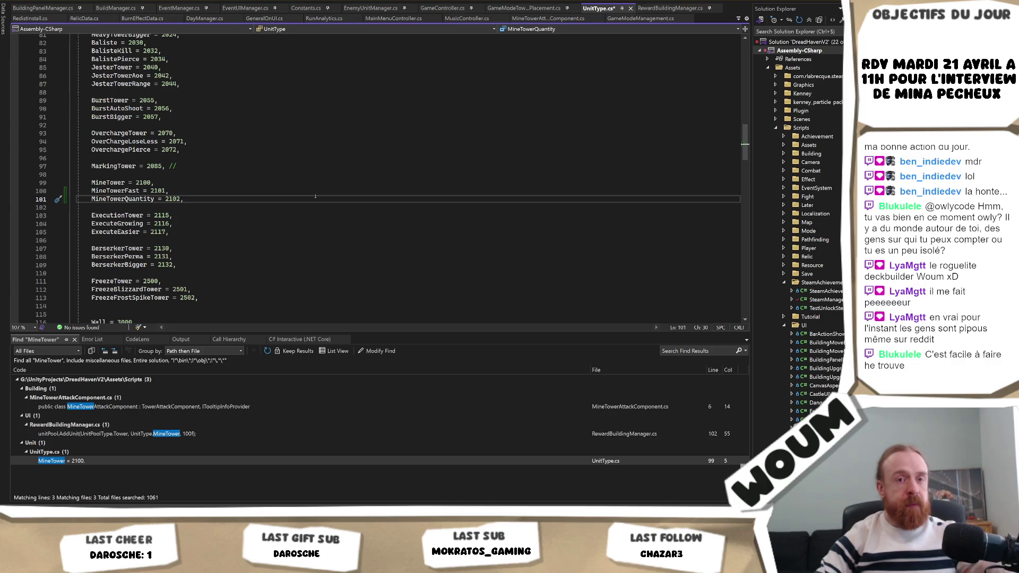
key("ctrl+s")
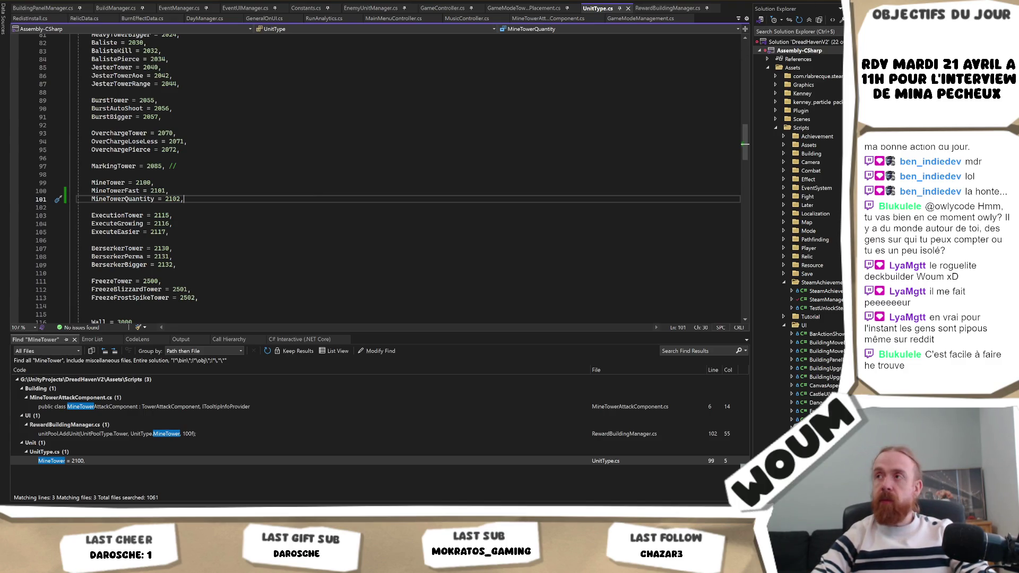
key("alt+Tab")
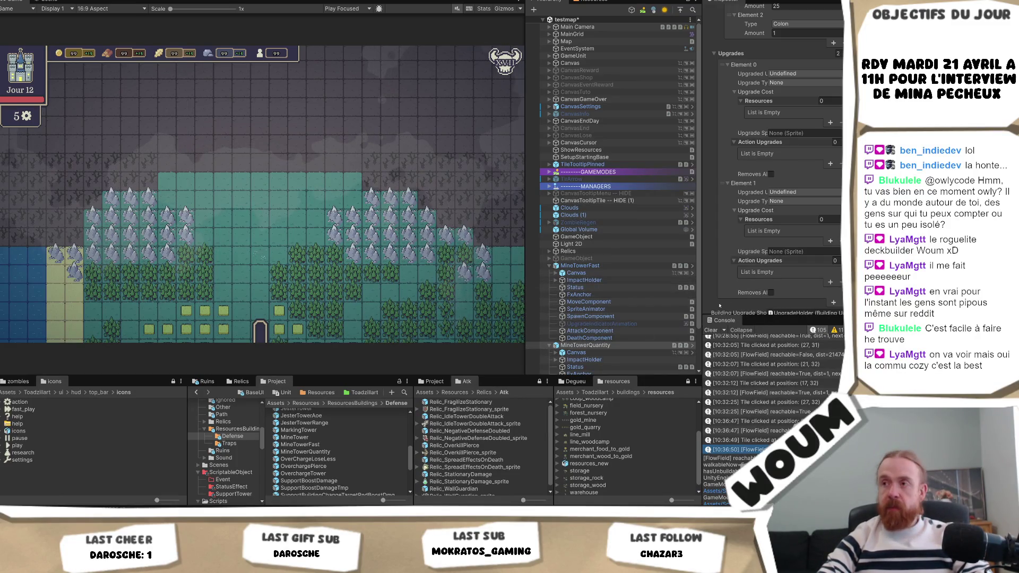
Select the MineTowerFast and MineTowerQuantity prefab assets and set their Upgrades size to 0.
scroll(647, 324, "down", 3)
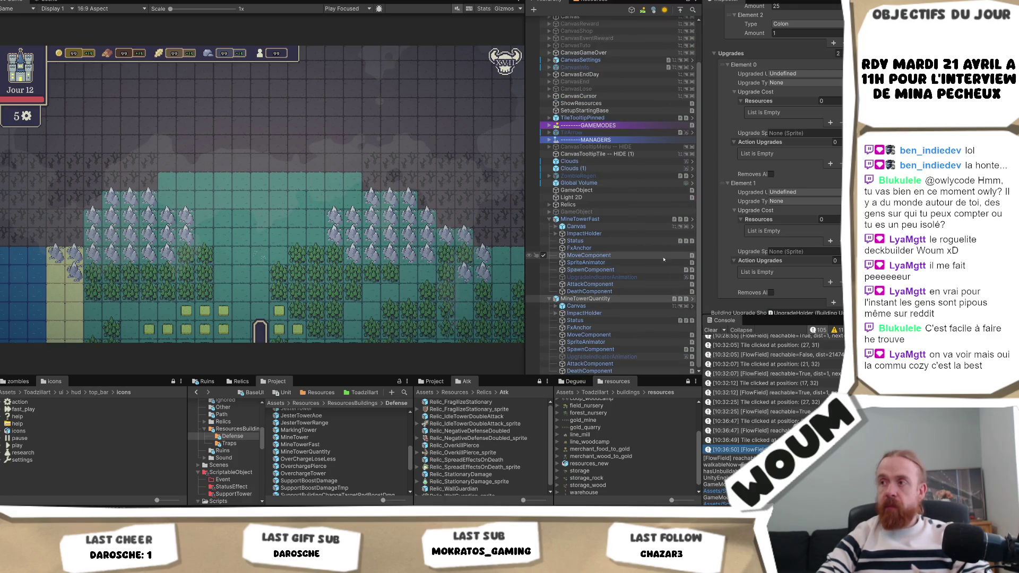
left_click(621, 221)
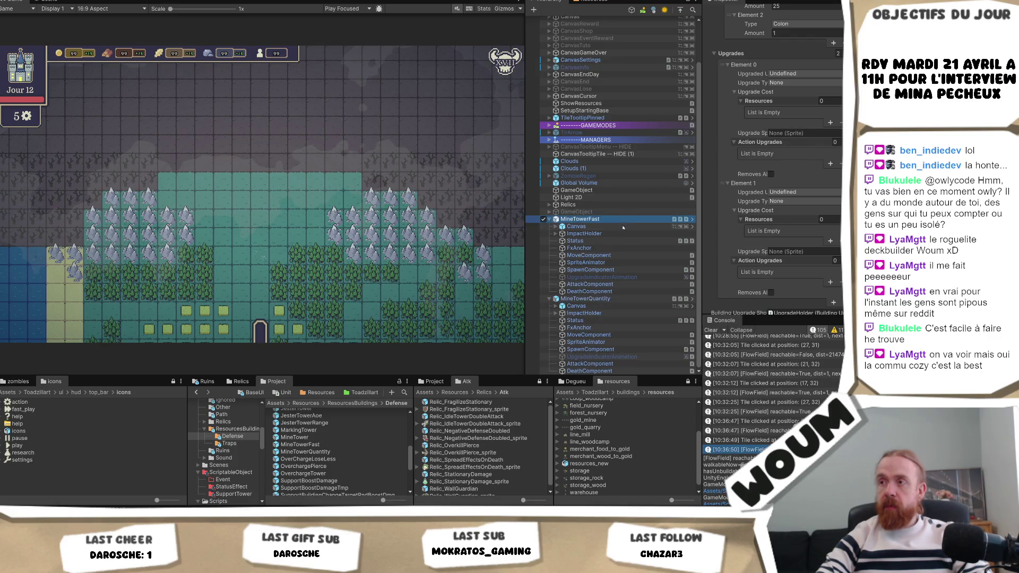
left_click(589, 298, "ctrl")
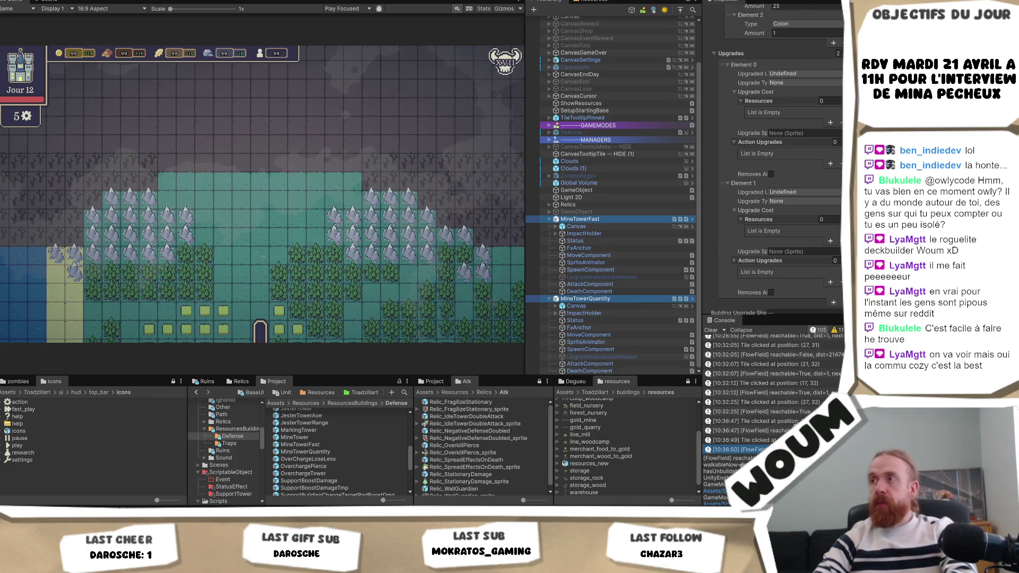
left_click(321, 445)
left_click(326, 451, "ctrl")
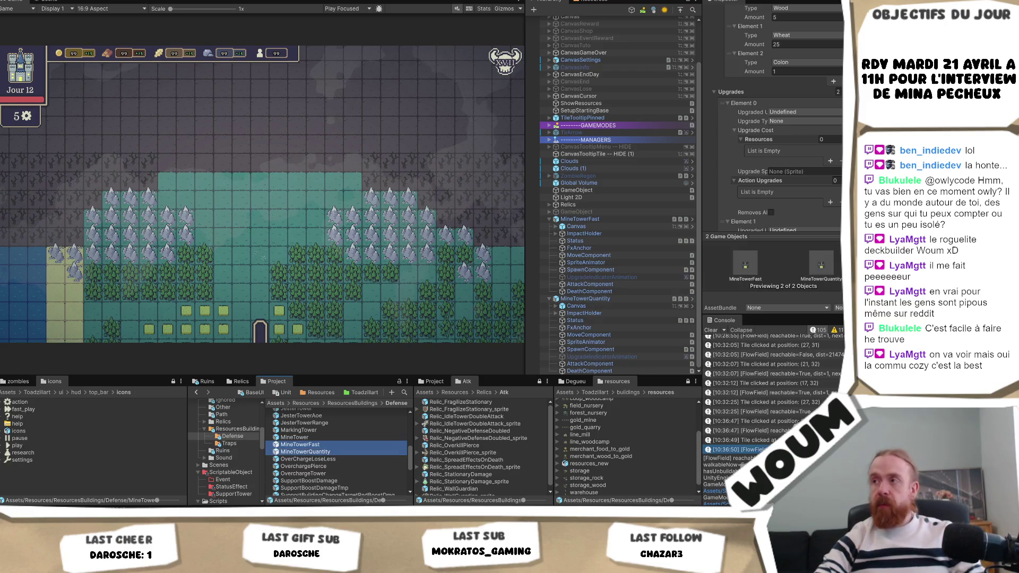
left_click(837, 92)
type("0")
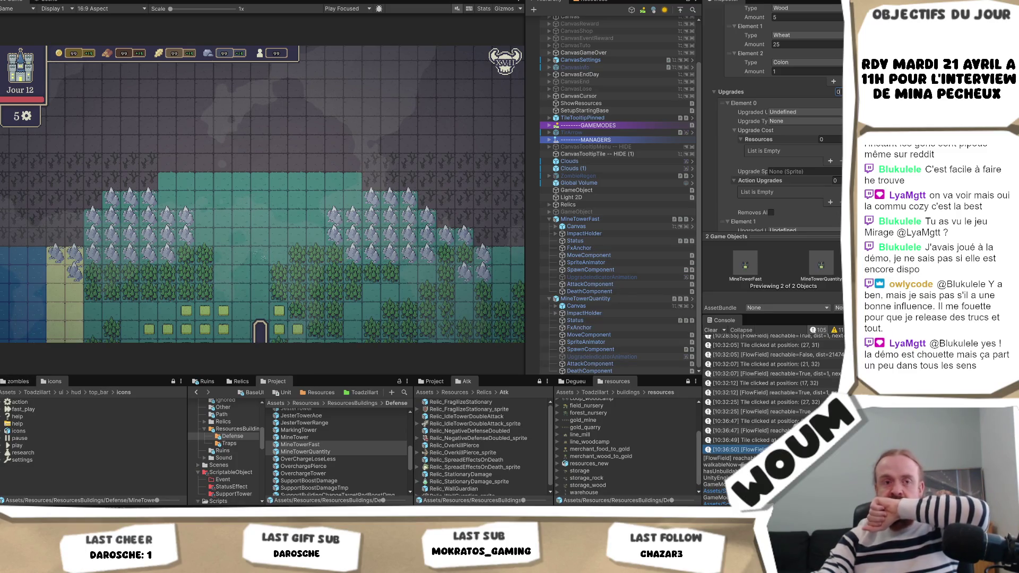
key("Return")
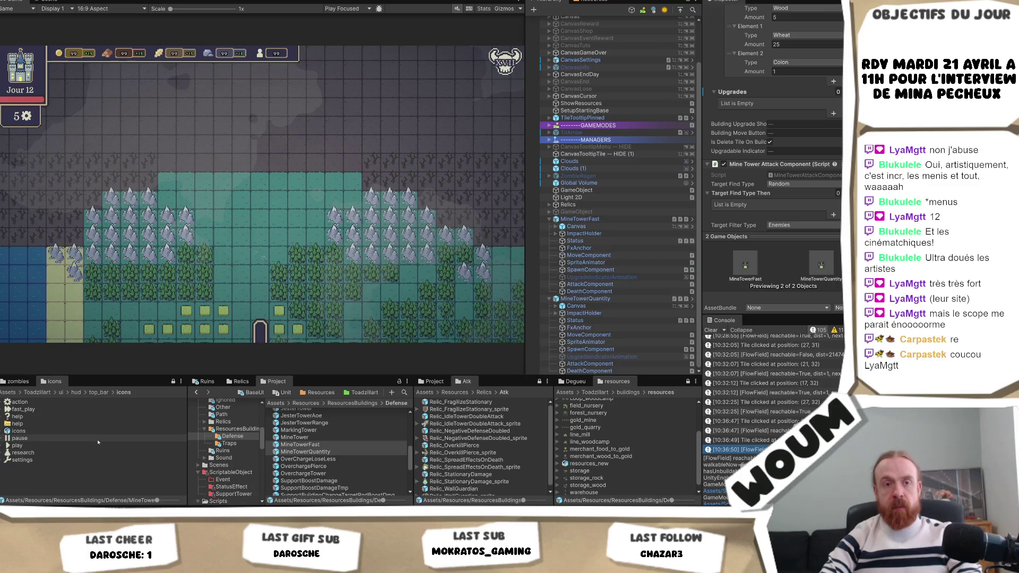
key("alt+Tab")
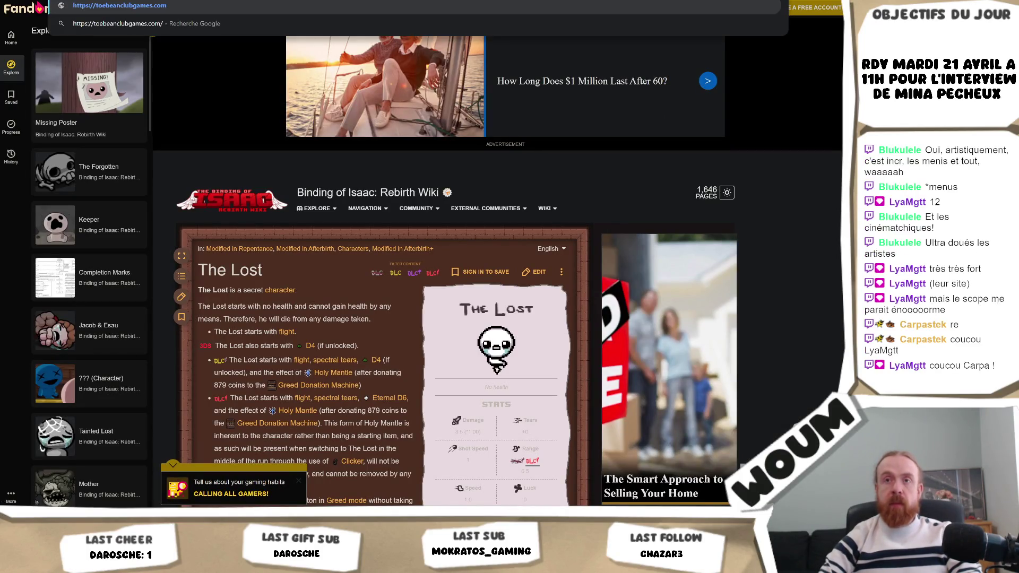
Browse the Toe Bean Club website's About Us, Team and game trailer sections.
key("ctrl+Tab")
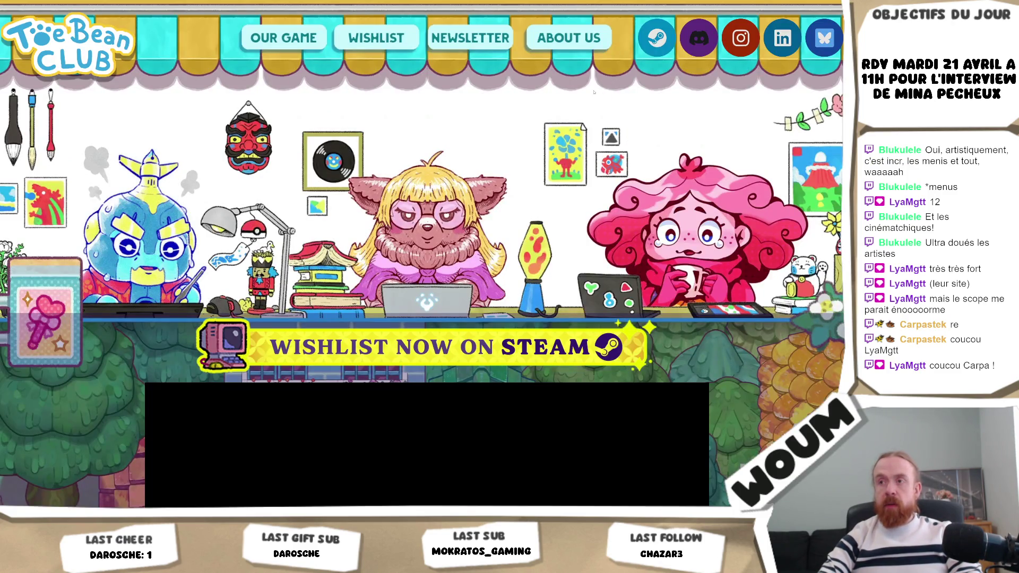
scroll(422, 254, "down", 3)
scroll(733, 173, "up", 3)
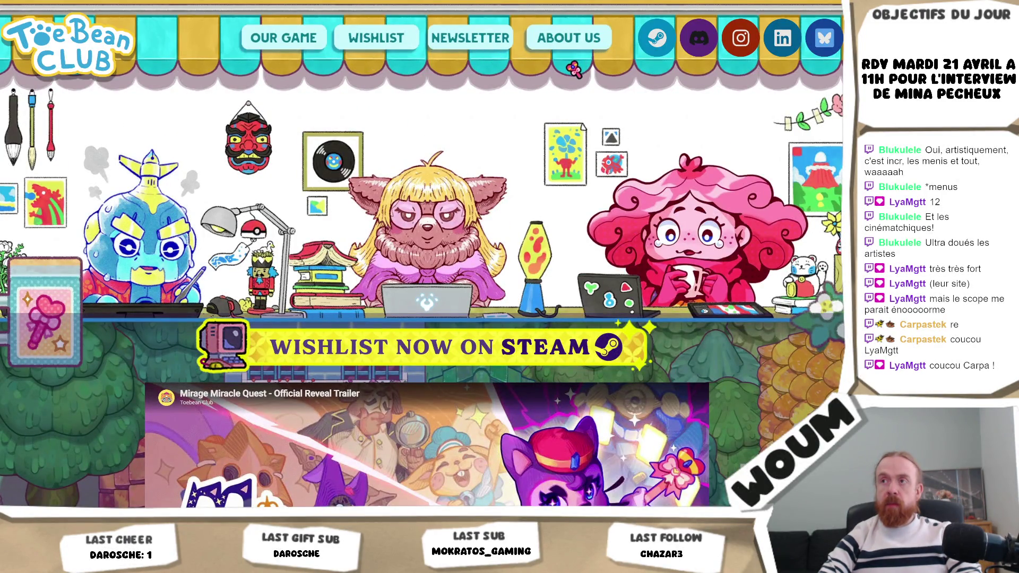
left_click(570, 36)
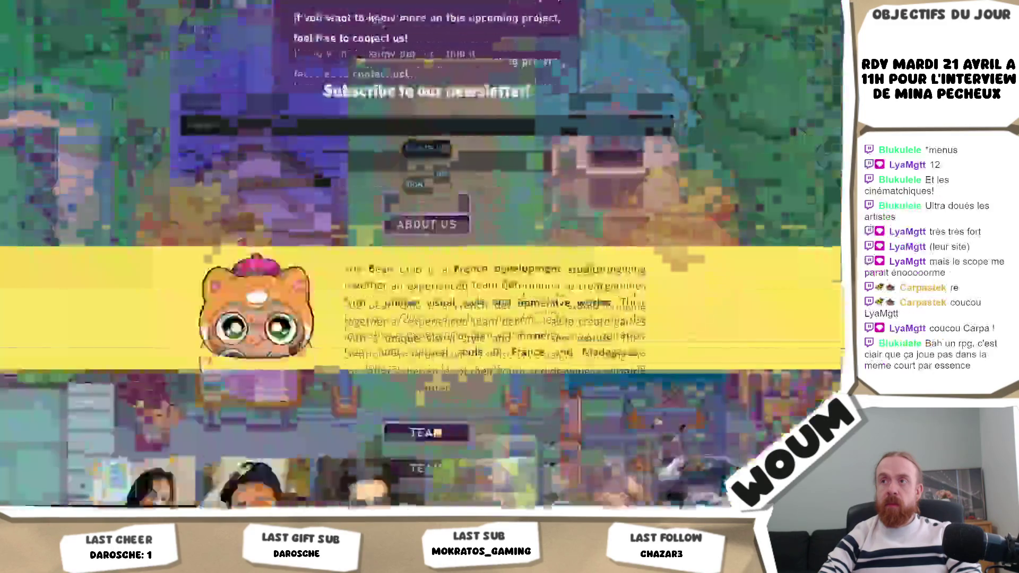
scroll(661, 77, "down", 3)
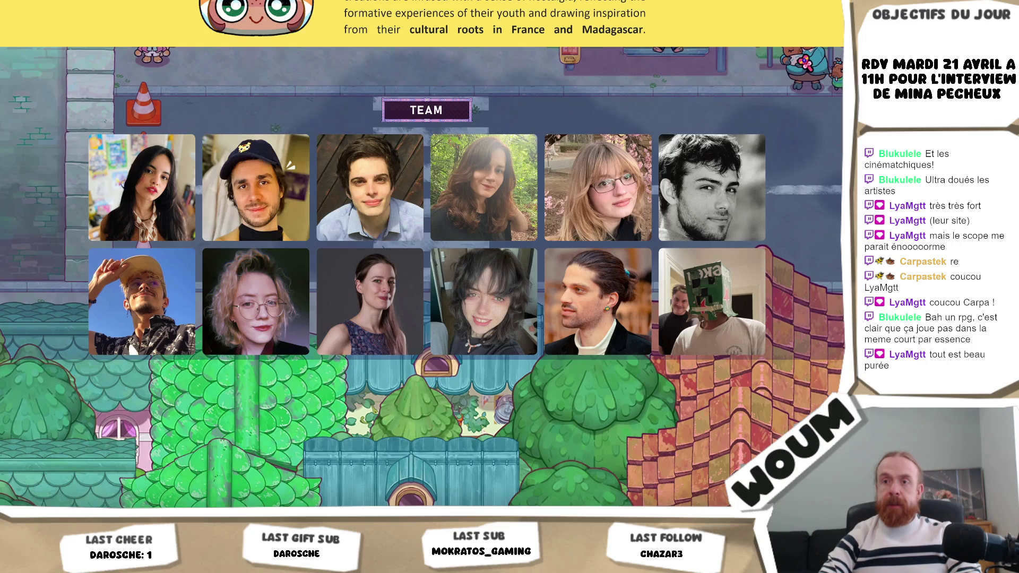
scroll(838, 54, "down", 3)
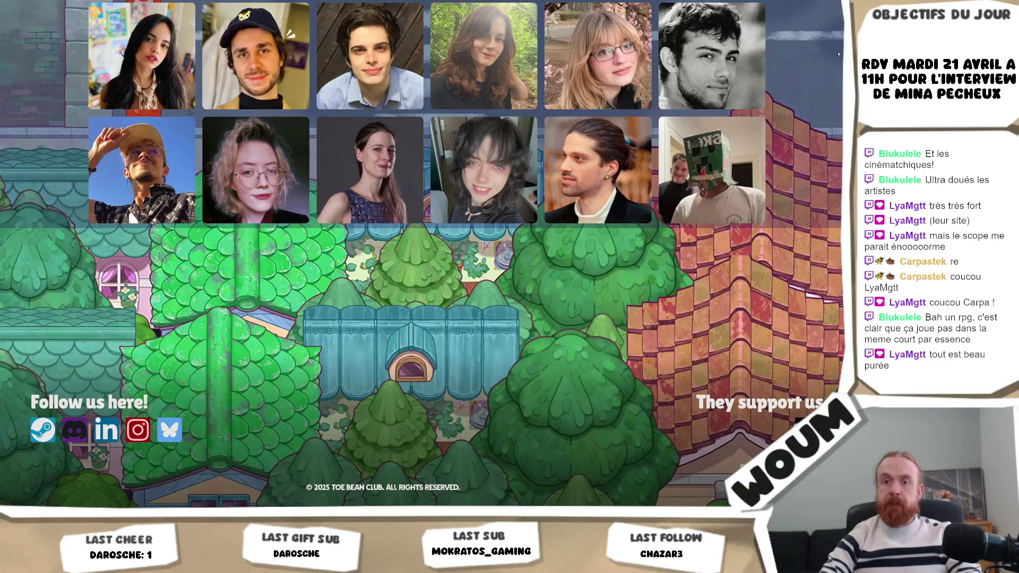
scroll(838, 54, "up", 3)
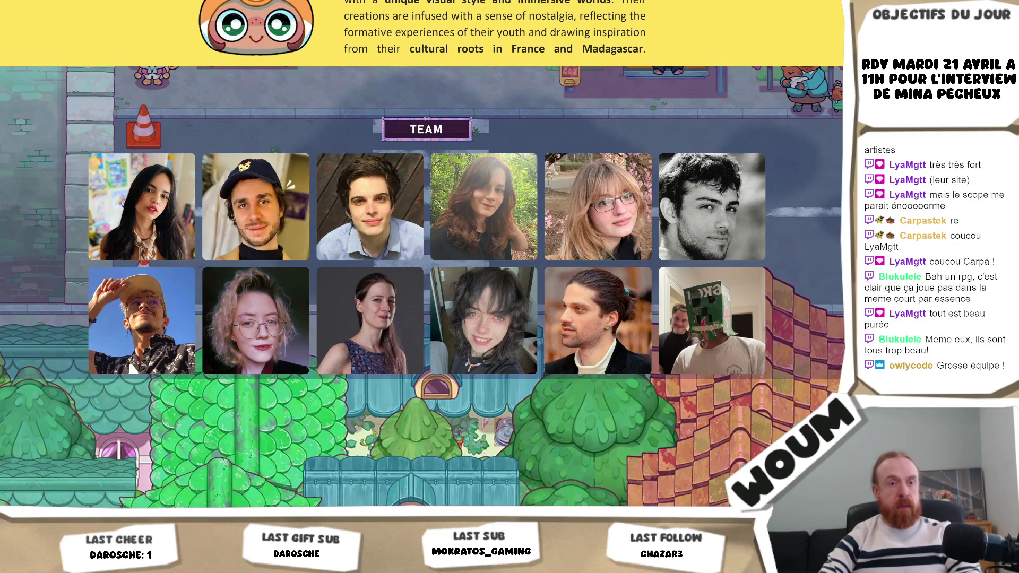
scroll(425, 255, "down", 3)
scroll(424, 254, "up", 6)
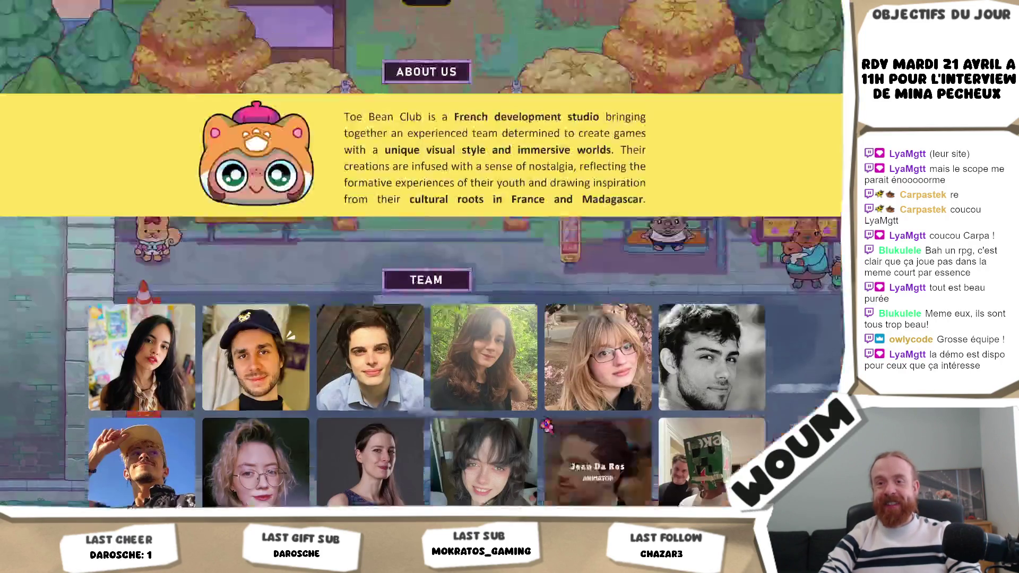
scroll(553, 428, "up", 5)
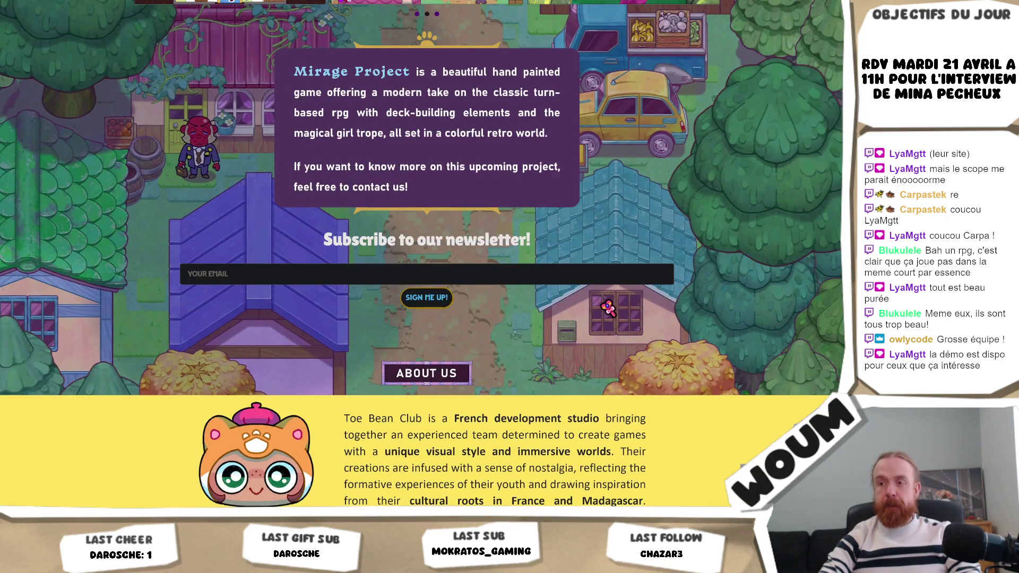
scroll(606, 308, "down", 1)
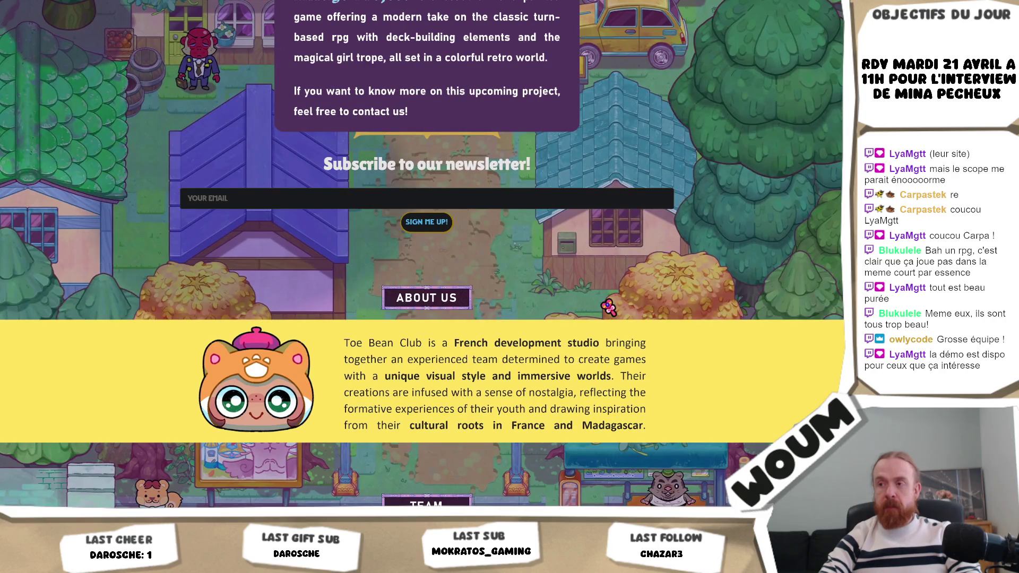
scroll(607, 308, "up", 12)
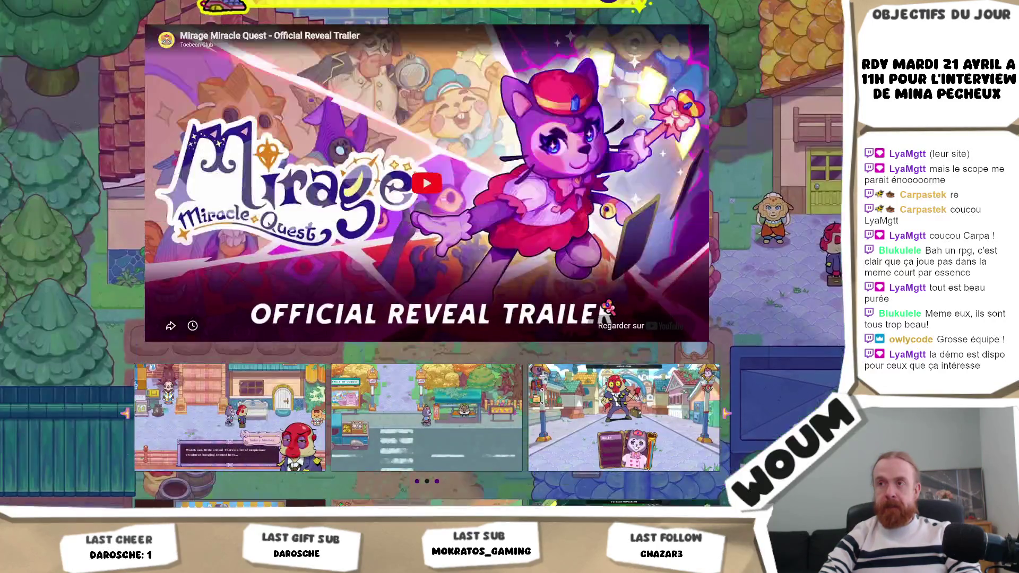
scroll(608, 308, "up", 3)
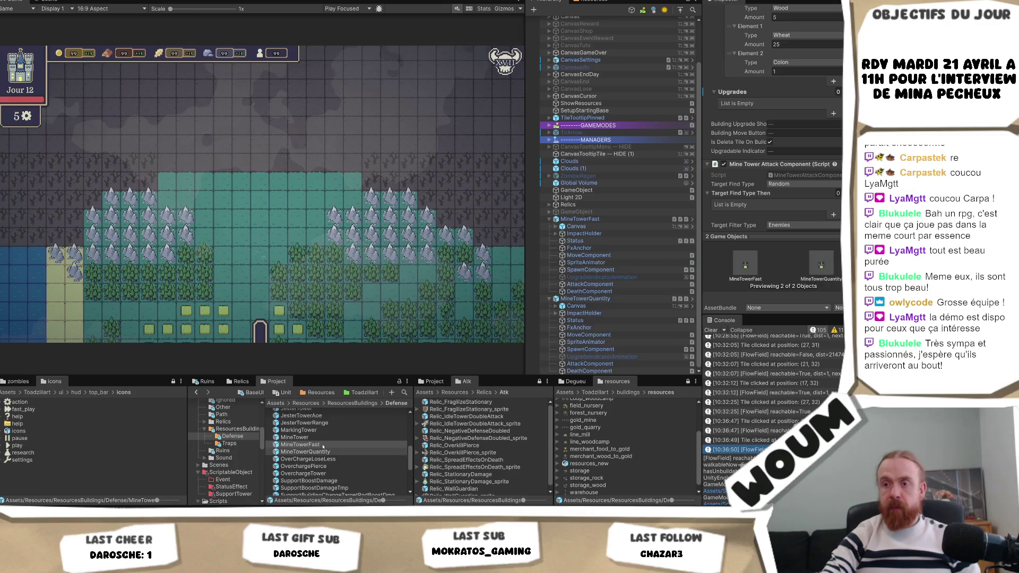
Add one upgrade entry to both MineTowerFast and MineTowerQuantity, leaving its upgraded unit Undefined.
left_click(300, 445)
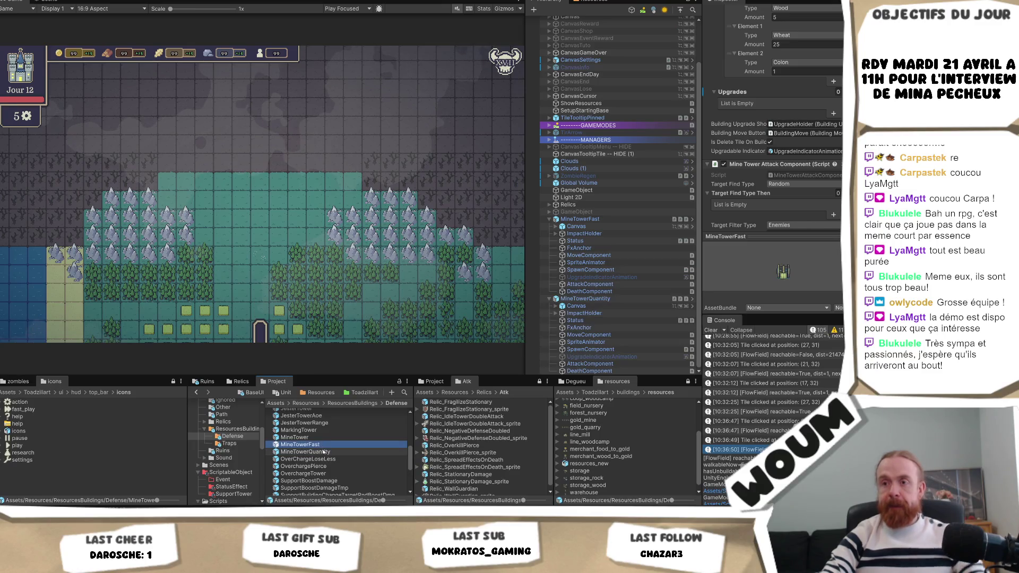
left_click(319, 452, "ctrl")
scroll(838, 179, "up", 5)
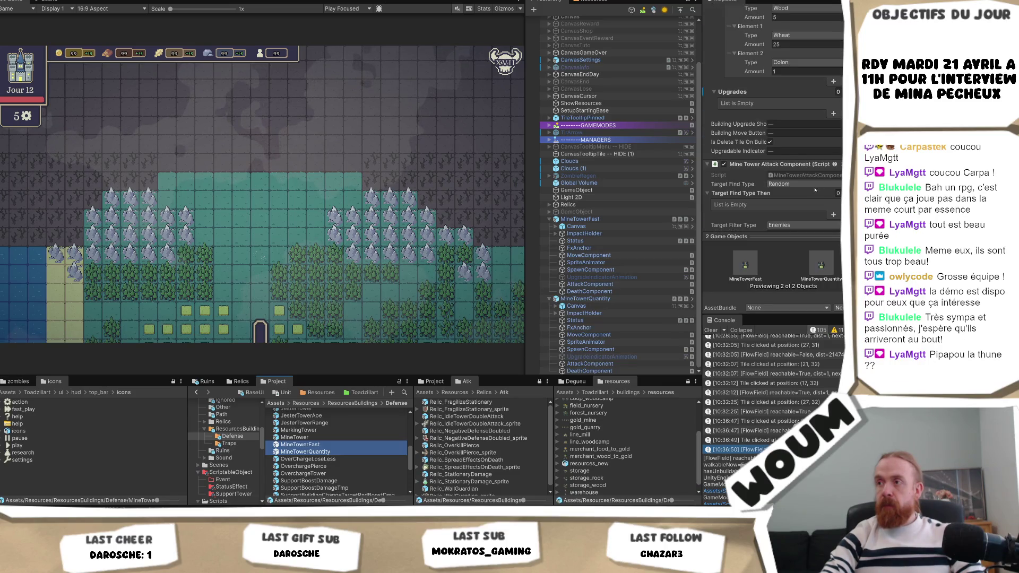
scroll(827, 188, "up", 3)
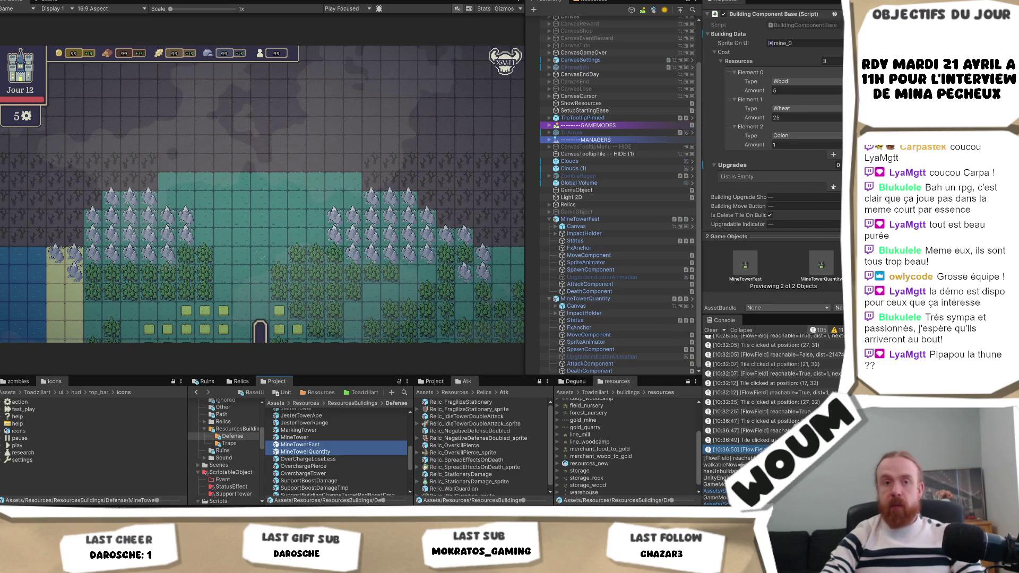
left_click(833, 188)
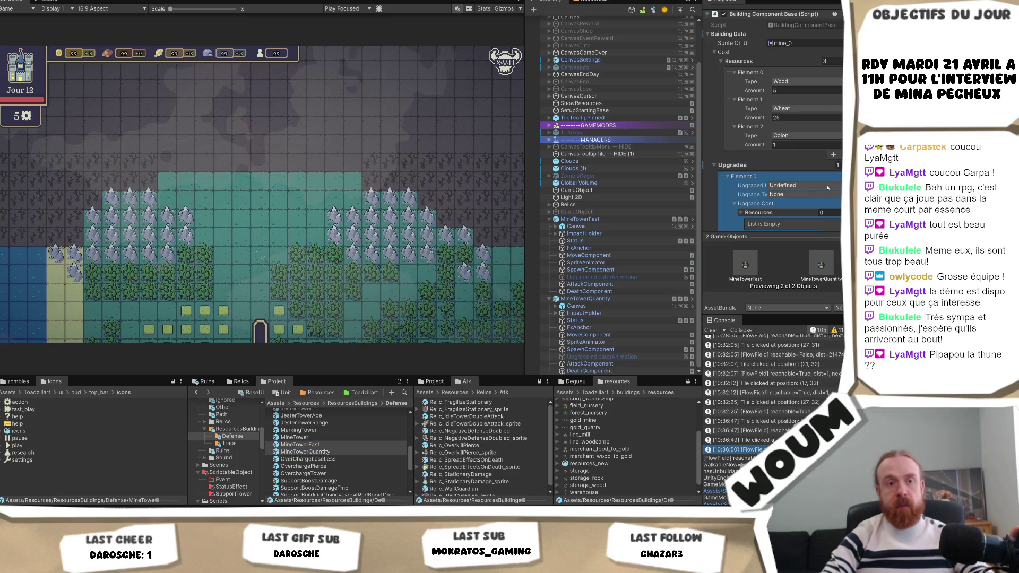
left_click(788, 195)
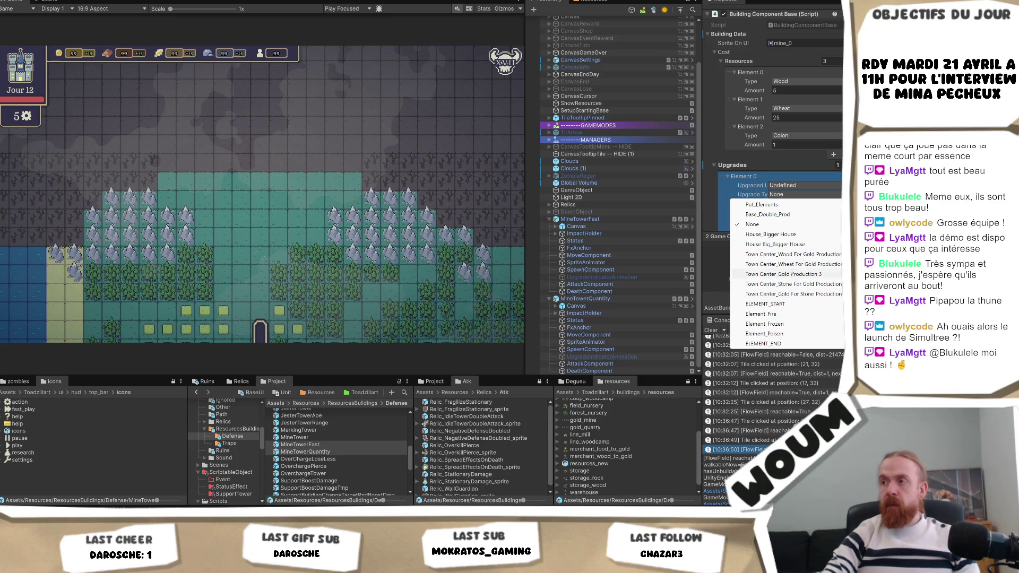
left_click(824, 222)
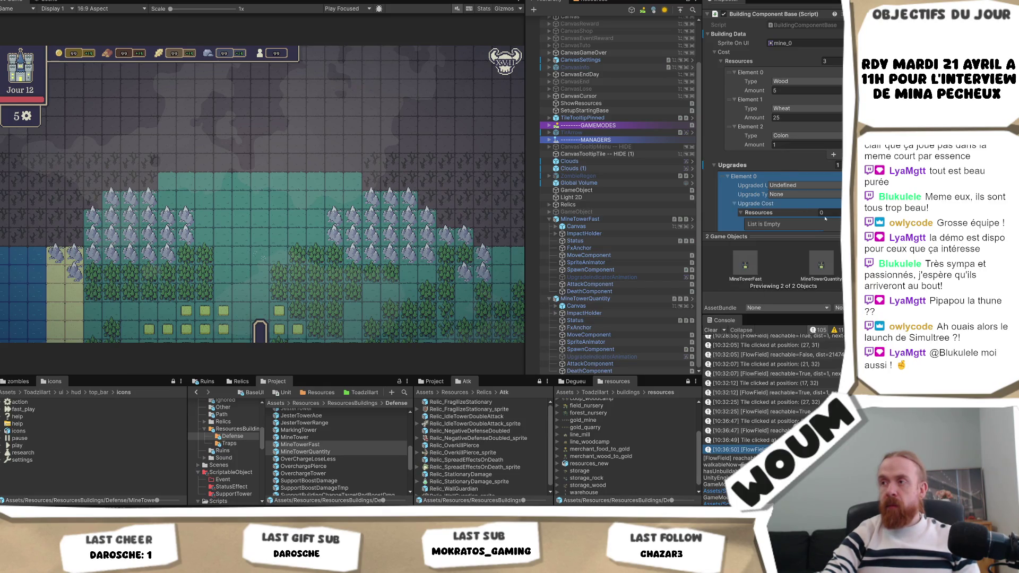
left_click(790, 184)
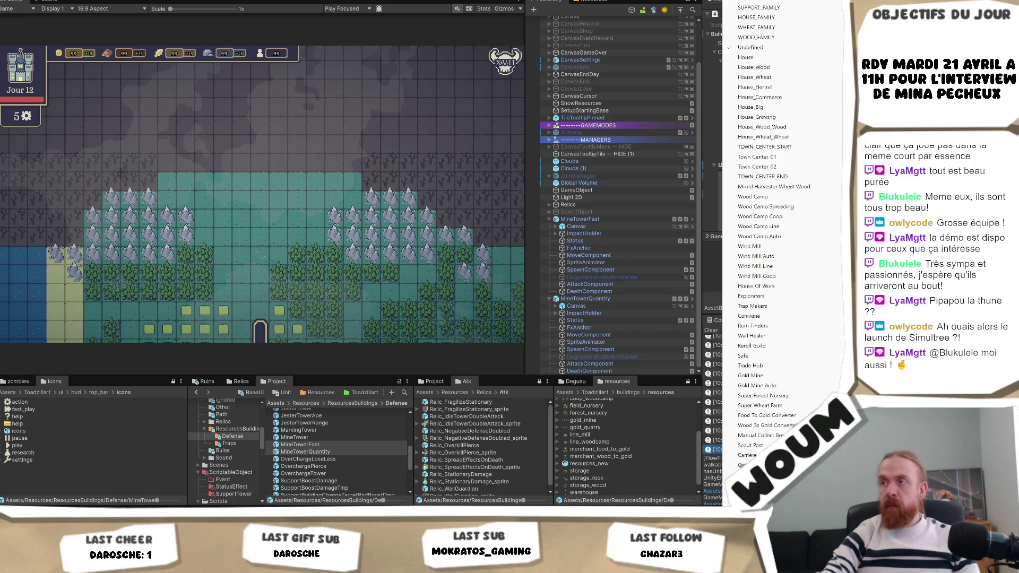
key("Escape")
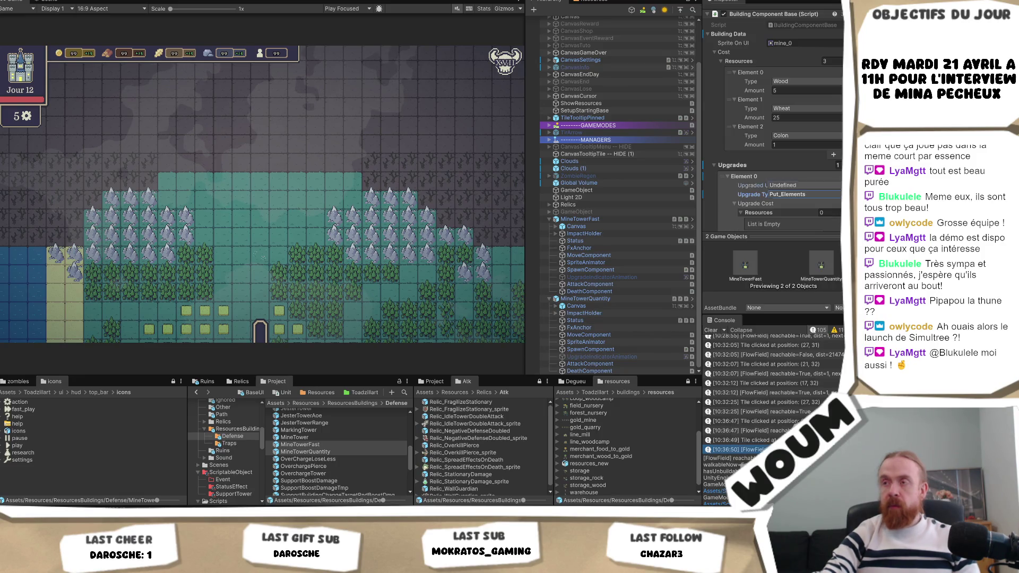
left_click(314, 467)
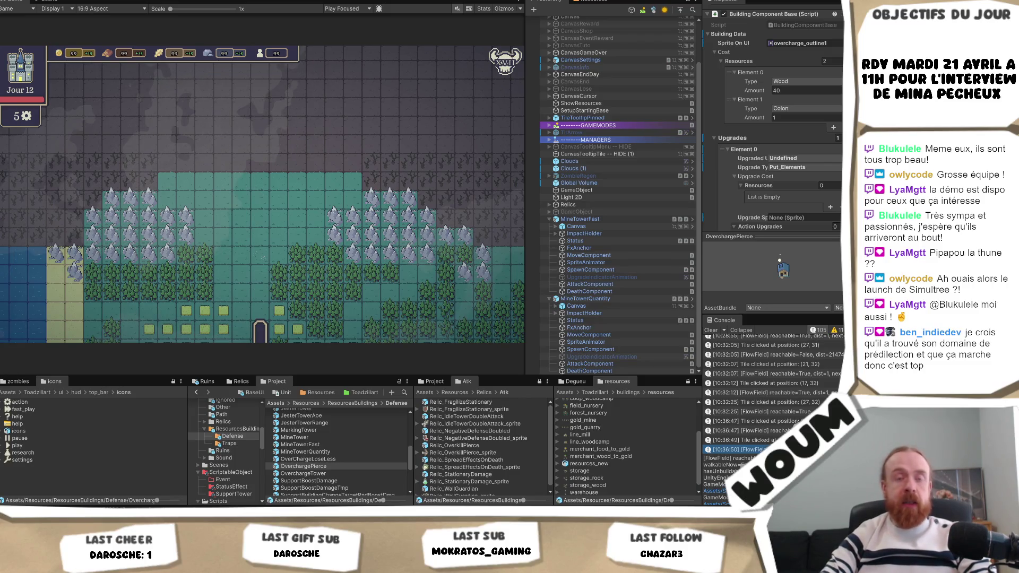
Resize the Game view and inspect the OverchargeTower prefab's upgrade setup for reference.
left_click_drag(524, 194, 545, 203)
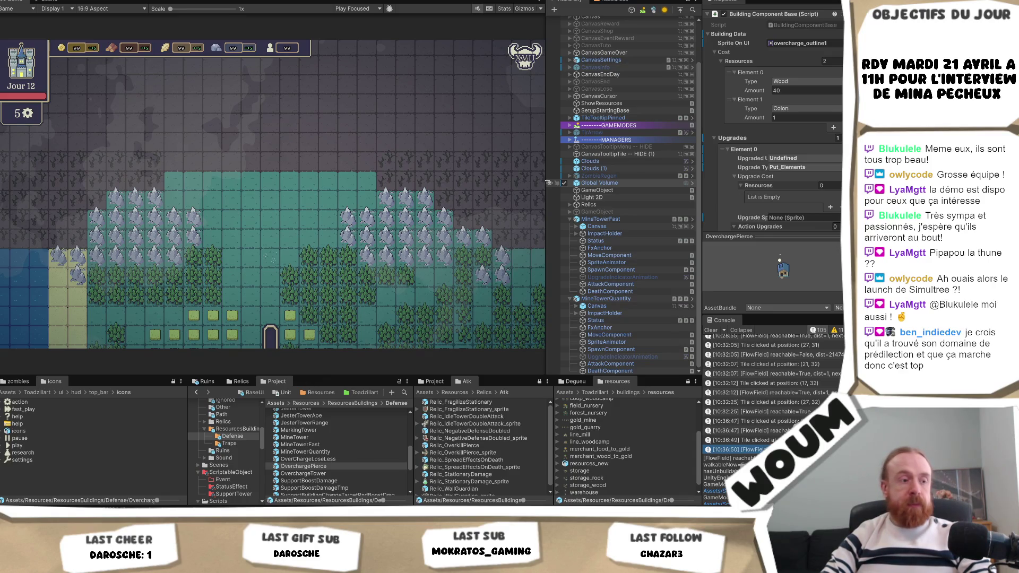
mouse_move(549, 182)
left_mouse_down()
mouse_move(540, 182)
mouse_move(562, 184)
left_mouse_up()
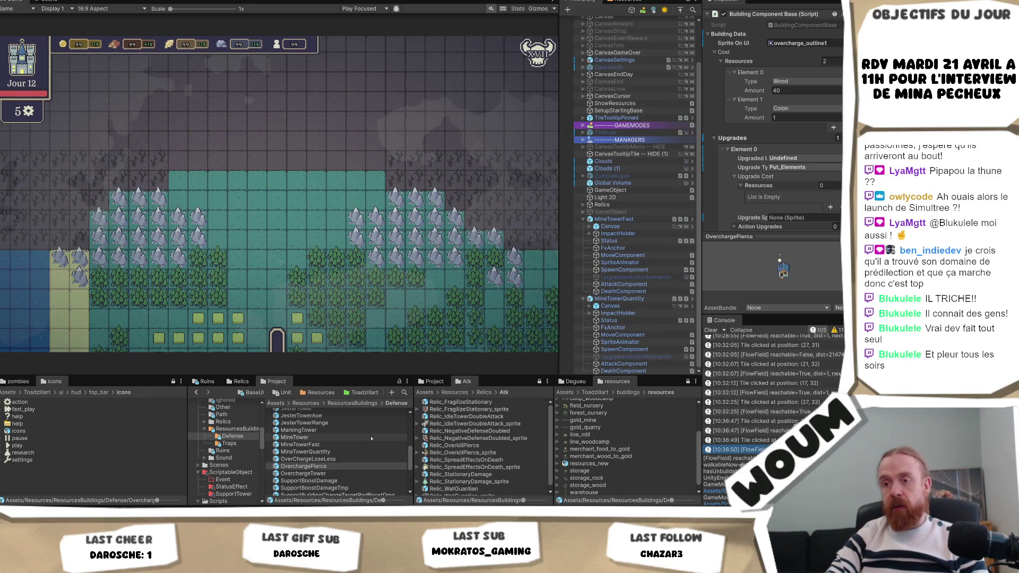
left_click(338, 473)
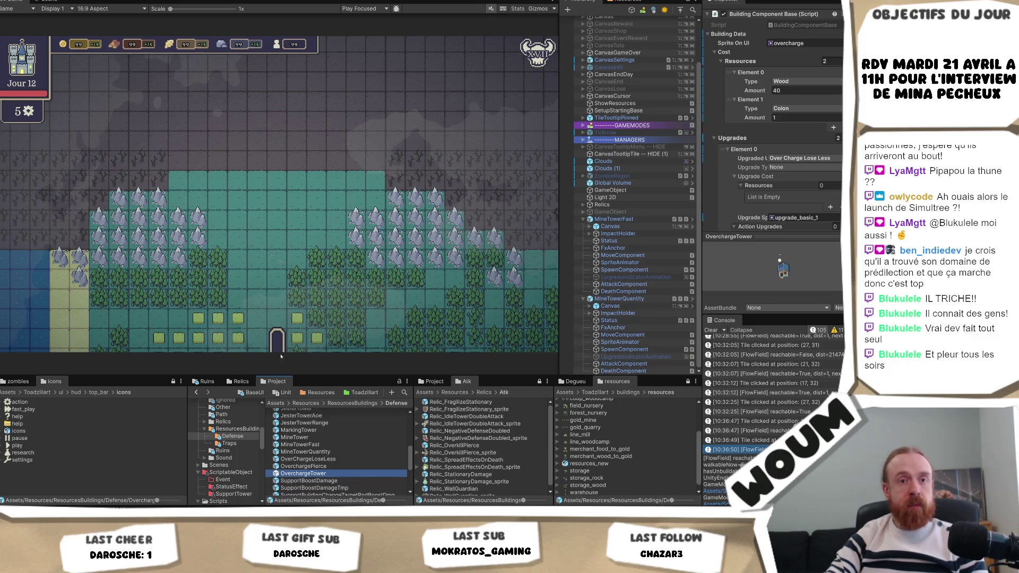
Select the base MineTower prefab and scroll to its two Undefined upgrade entries.
left_click(353, 445)
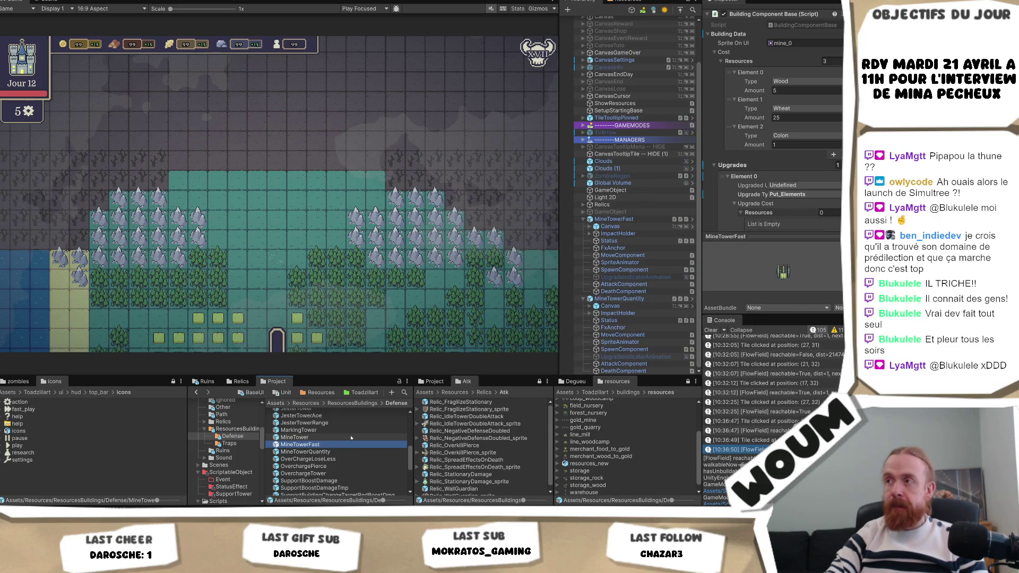
scroll(772, 133, "down", 10)
scroll(772, 133, "down", 3)
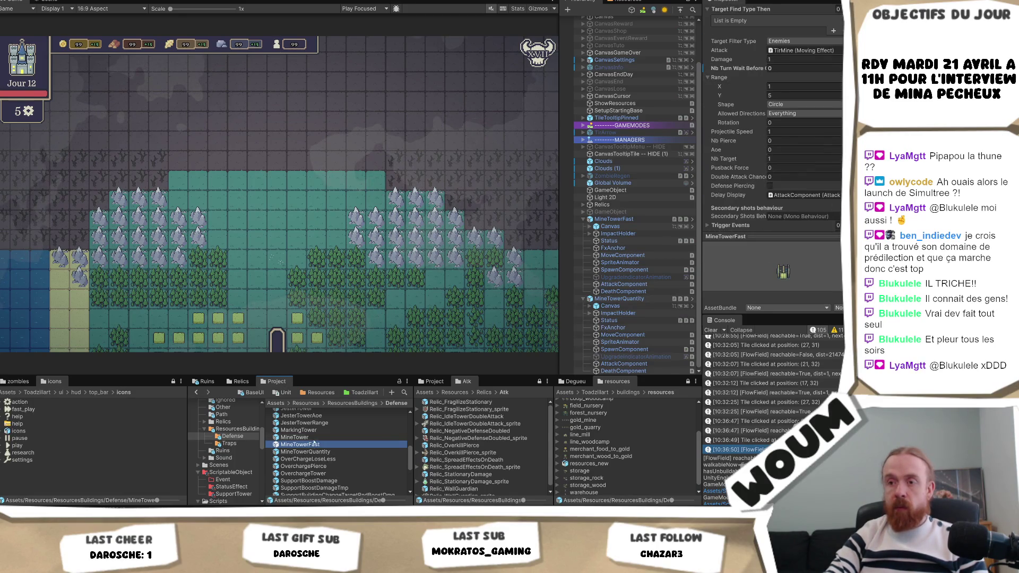
left_click(294, 437)
scroll(746, 209, "up", 3)
scroll(746, 209, "up", 6)
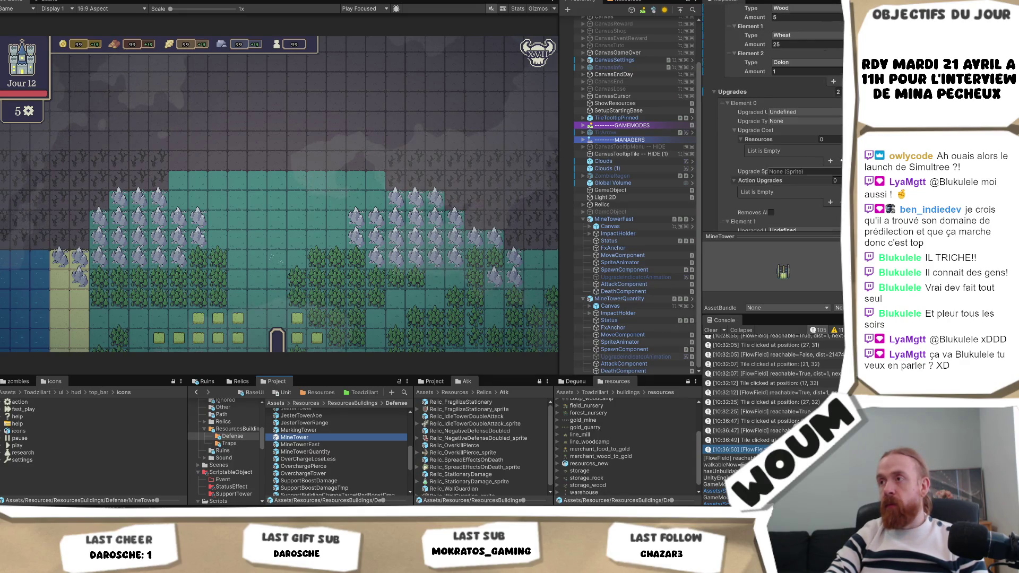
Set Element 0's Upgraded Unit on the MineTower prefab to Mine Tower.
left_click(810, 121)
left_click(811, 111)
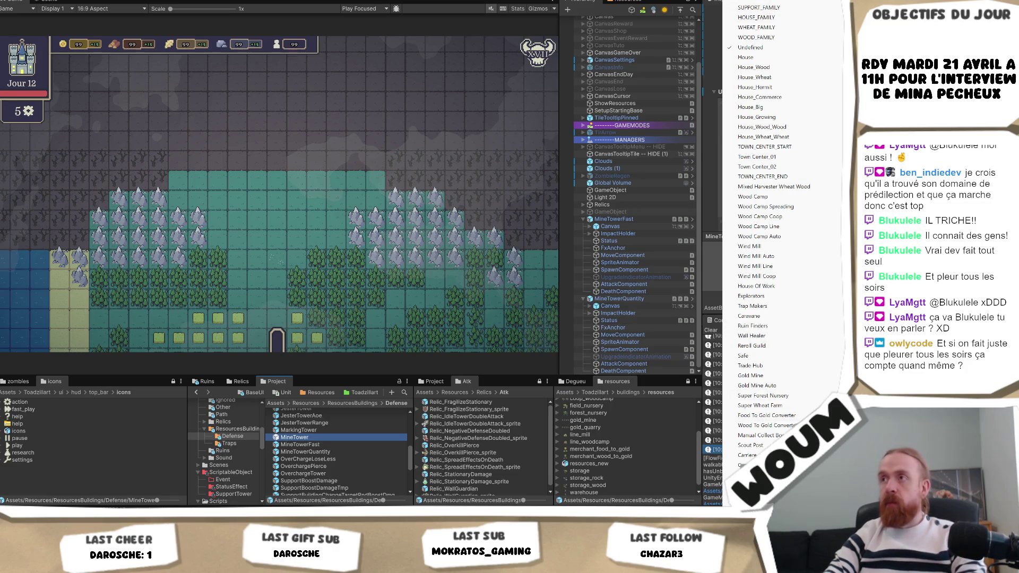
scroll(790, 137, "down", 10)
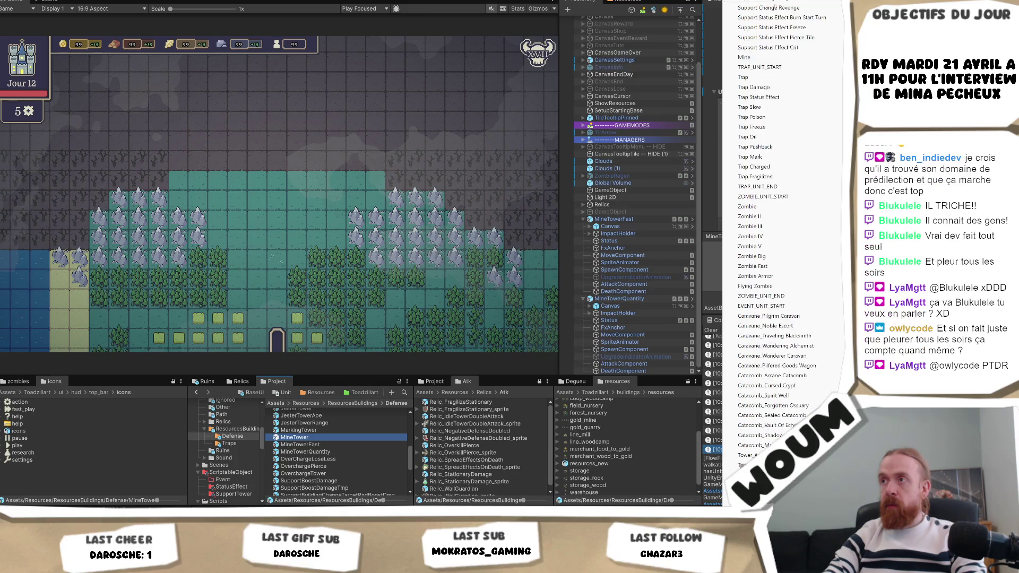
scroll(782, 28, "up", 5)
scroll(781, 27, "up", 5)
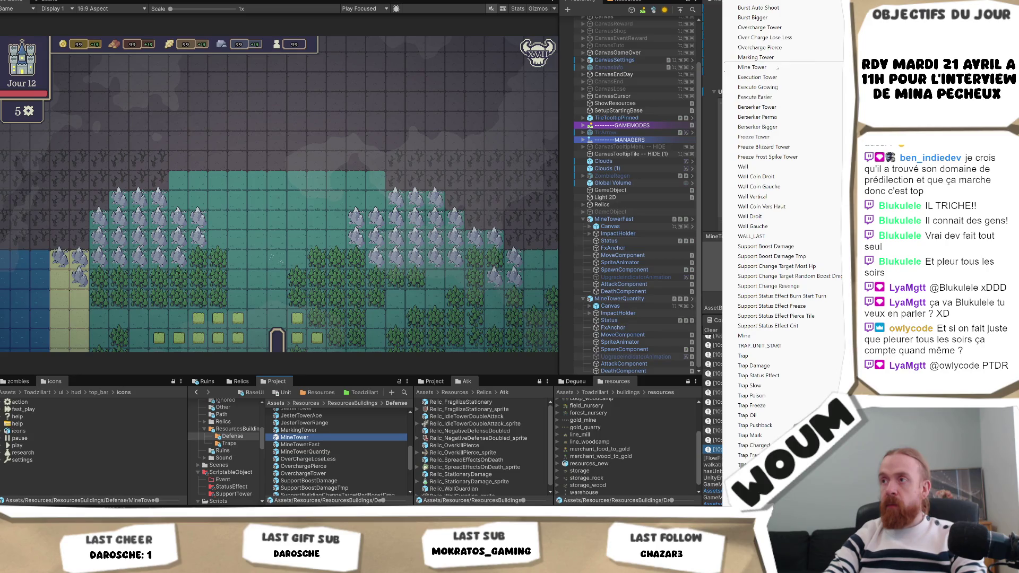
left_click(777, 68)
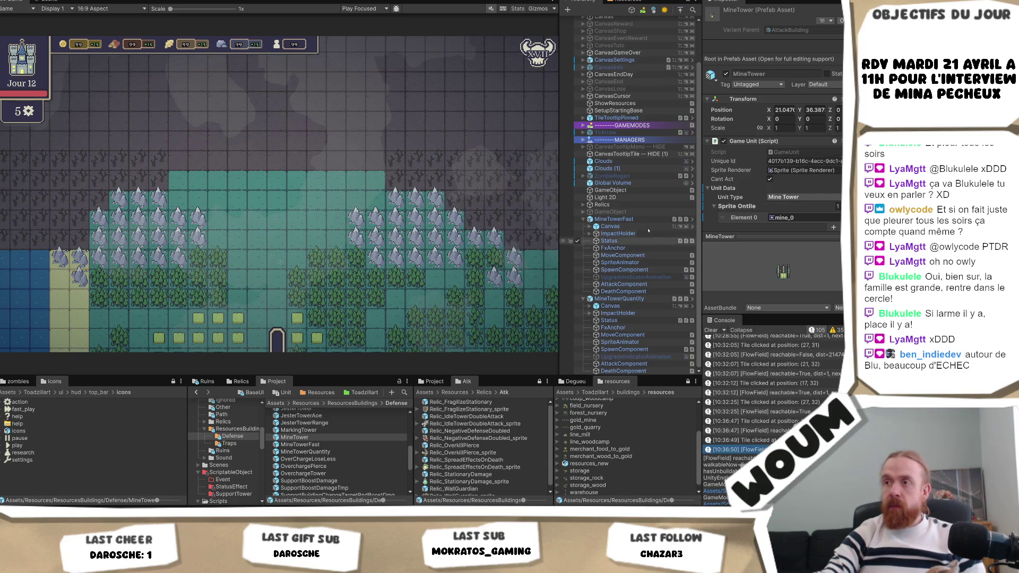
Open the MineTower prefab and set Element 0's Upgraded Unit to Mine Tower Fast.
double_click(297, 437)
scroll(833, 159, "down", 15)
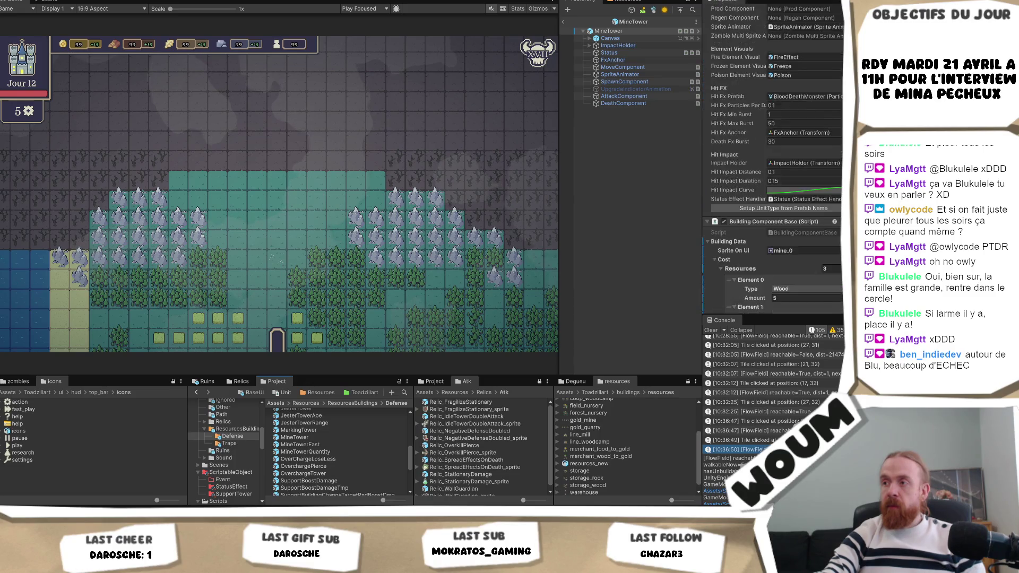
scroll(825, 183, "down", 1)
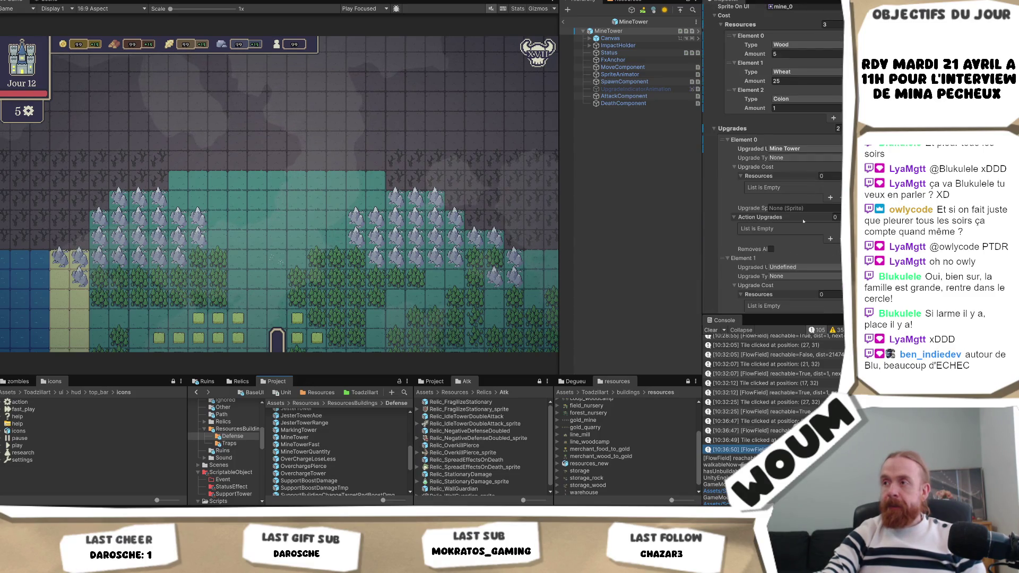
left_click(805, 148)
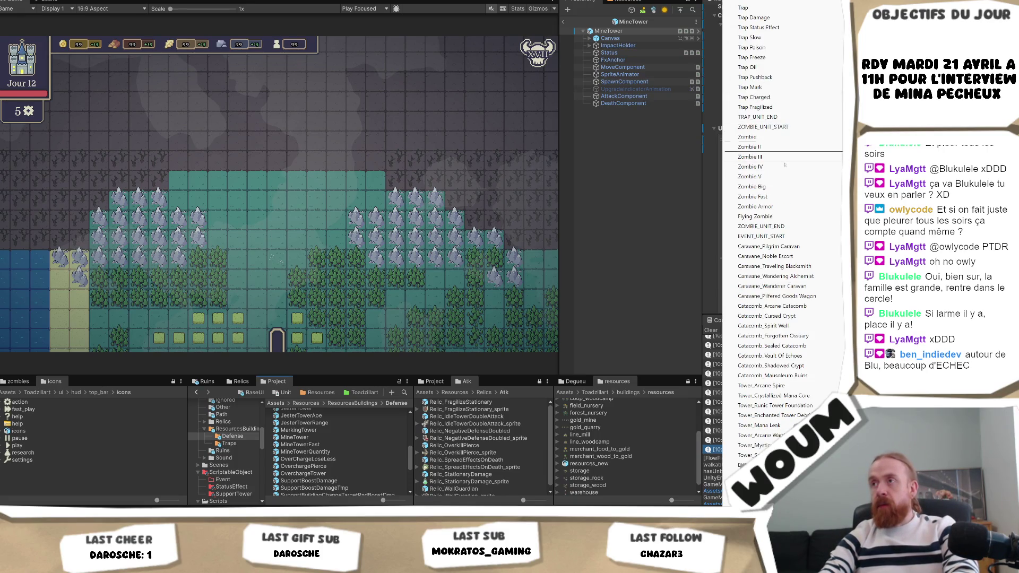
scroll(785, 165, "up", 14)
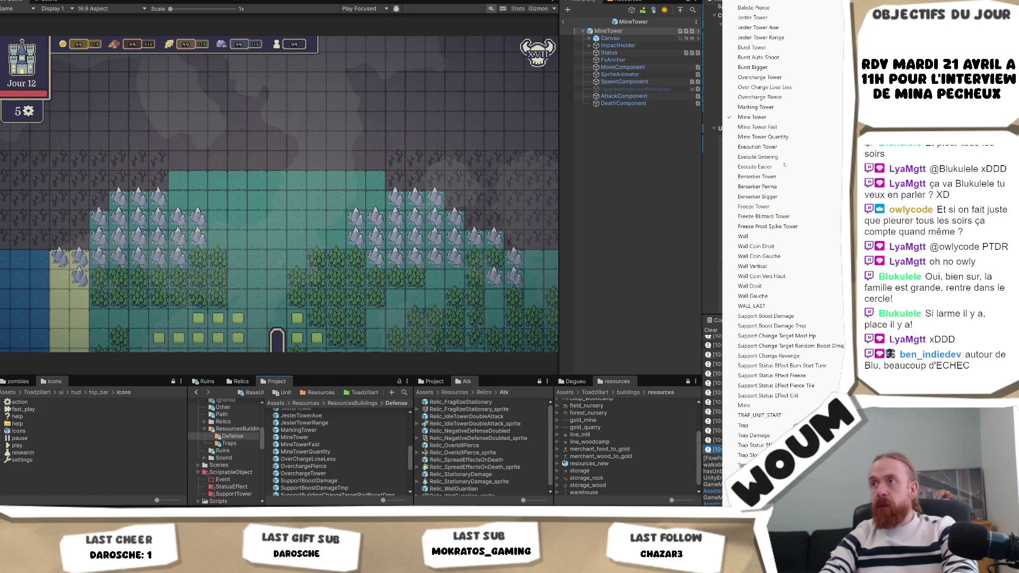
left_click(784, 128)
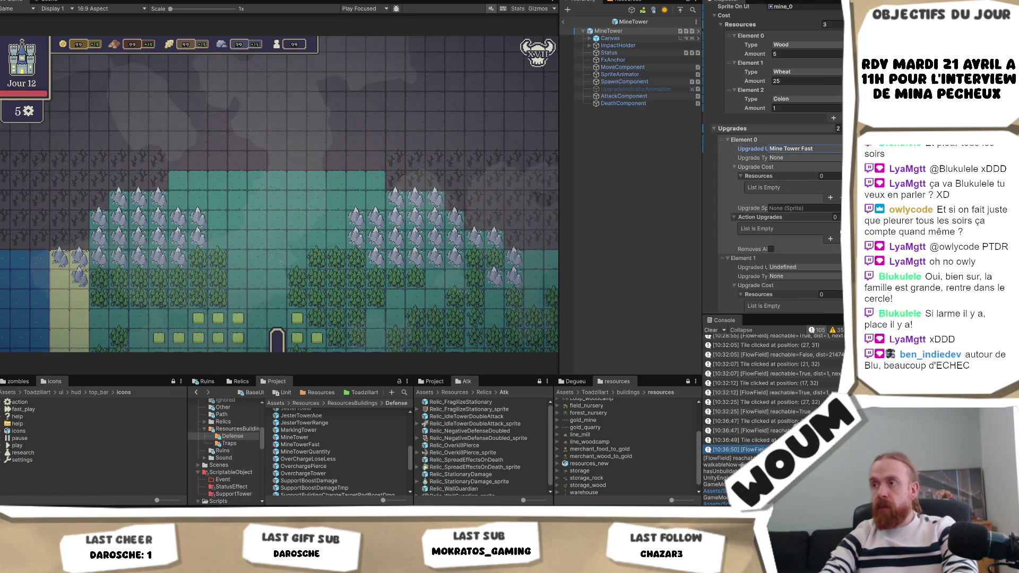
Set Element 1's Upgraded Unit to Mine Tower Quantity.
scroll(797, 257, "down", 1)
left_click(785, 242)
scroll(764, 371, "down", 10)
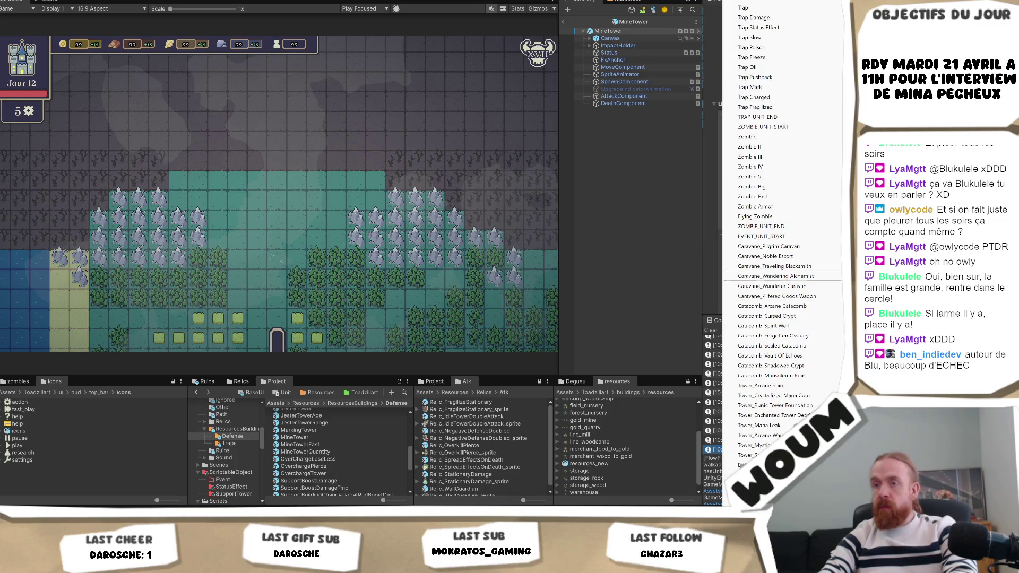
scroll(764, 48, "up", 5)
scroll(785, 32, "up", 9)
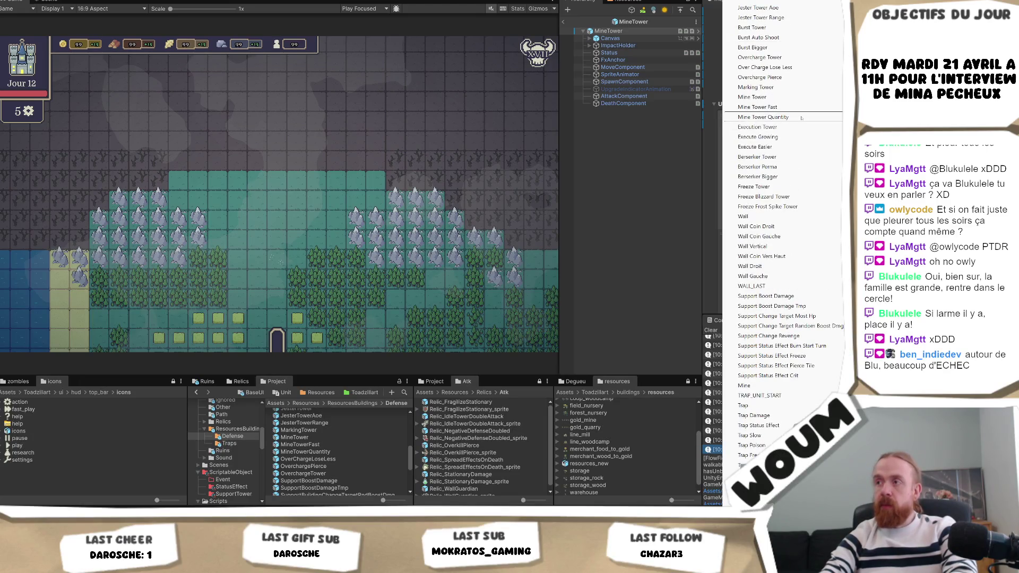
left_click(798, 117)
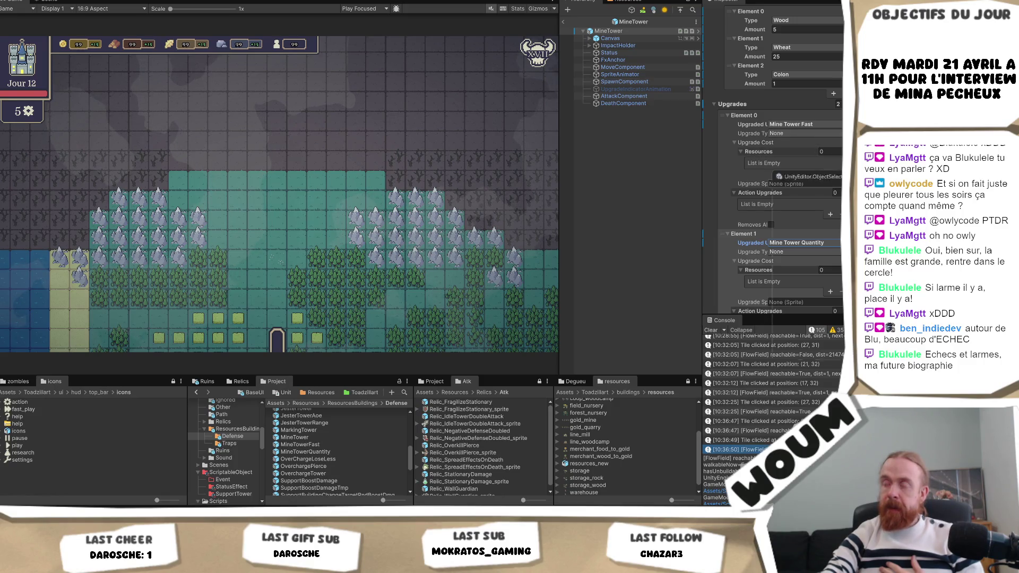
Give upgrade Element 0 the upgrade_basic_1 sprite and Element 1 the upgrade_basic_2 sprite.
left_click(840, 184)
type("upgra")
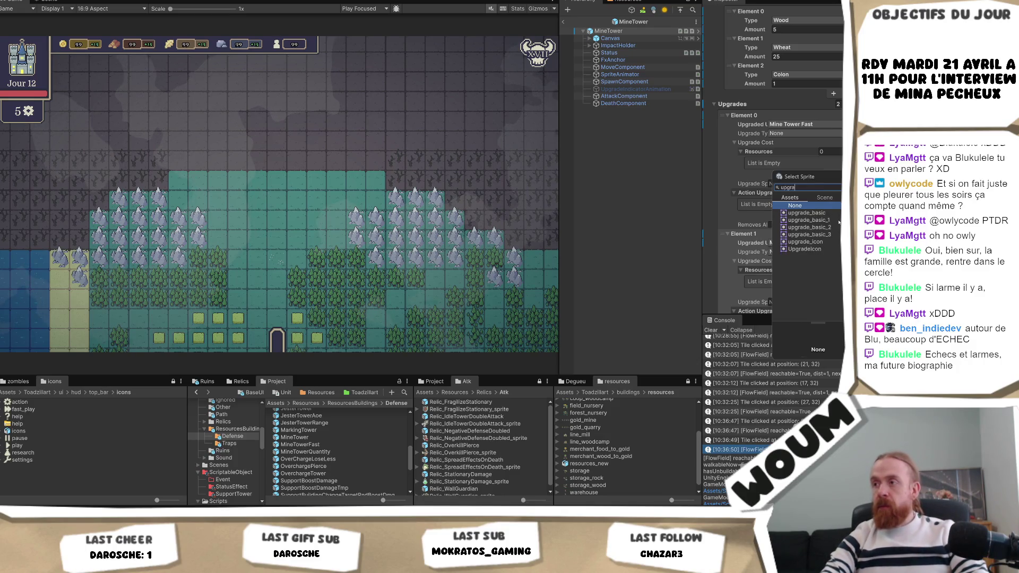
double_click(808, 219)
left_click_drag(808, 185, 799, 302)
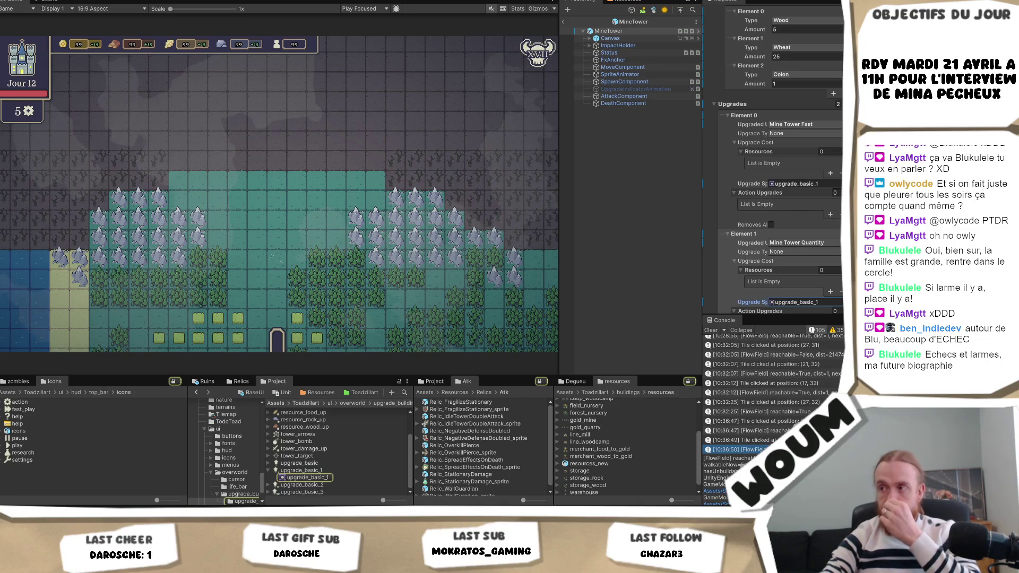
left_click(839, 301)
left_click(810, 388)
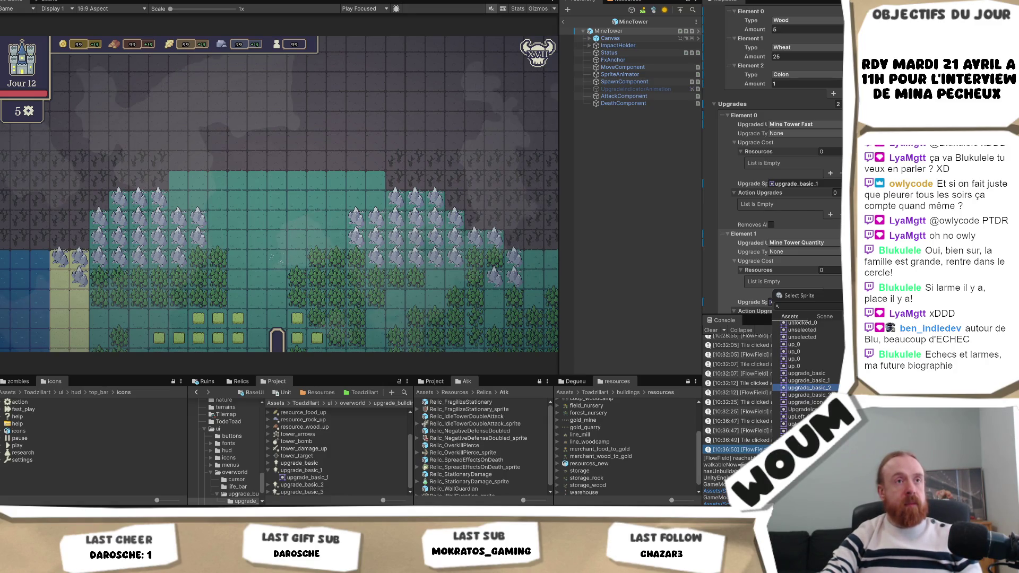
key("Return")
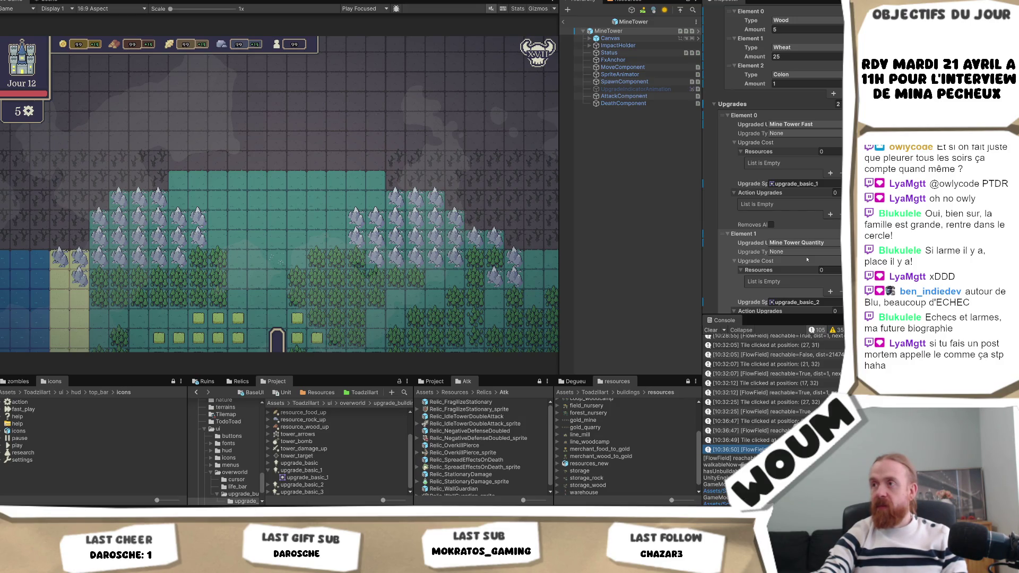
scroll(792, 261, "down", 3)
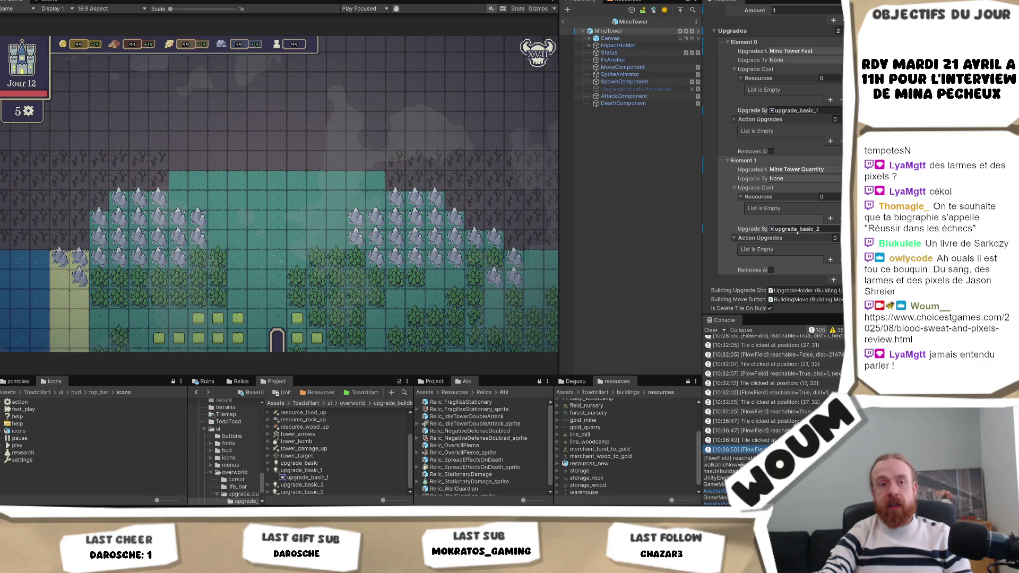
right_click(724, 232)
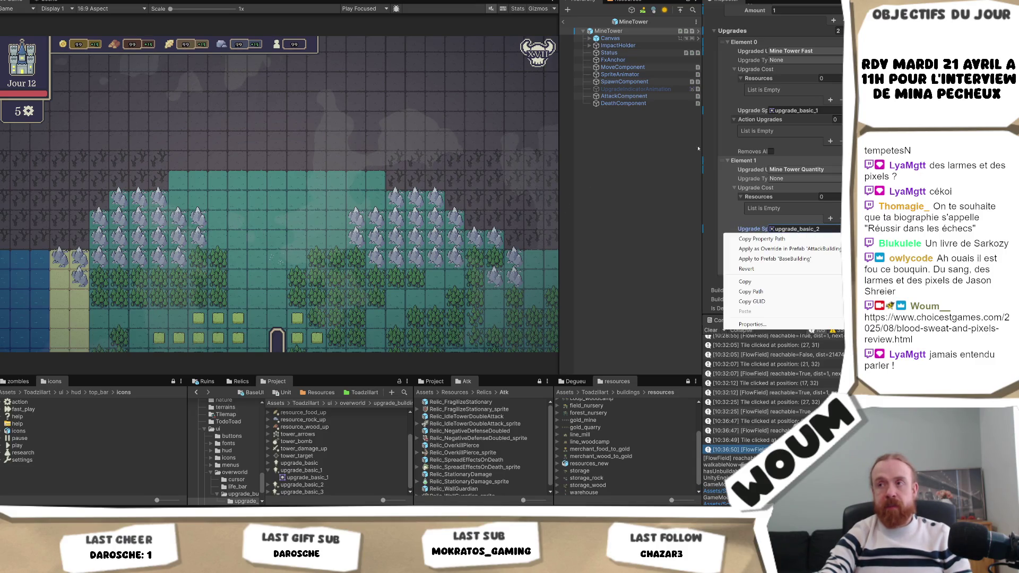
left_click(686, 169)
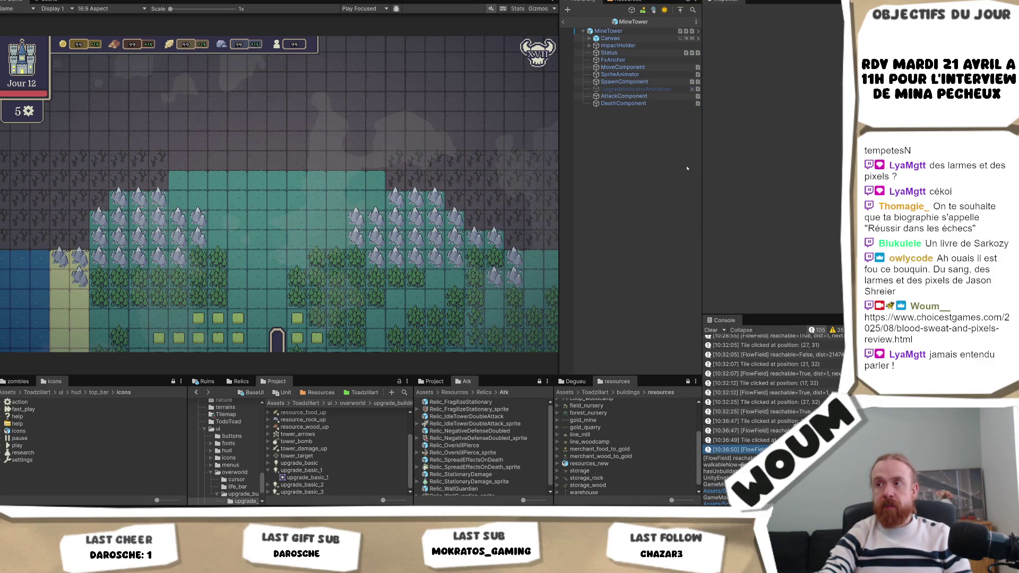
left_click(602, 103)
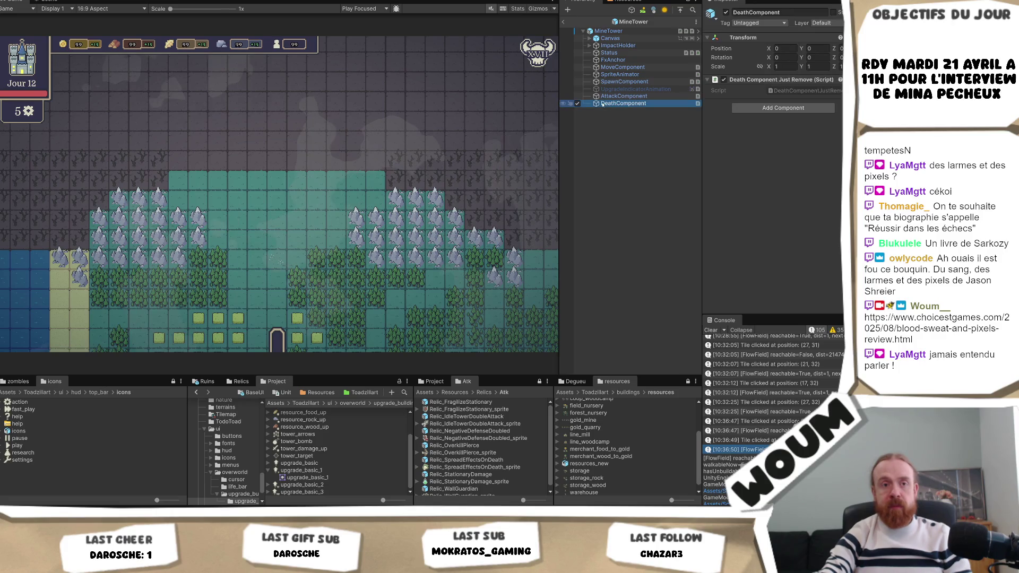
left_click(662, 95)
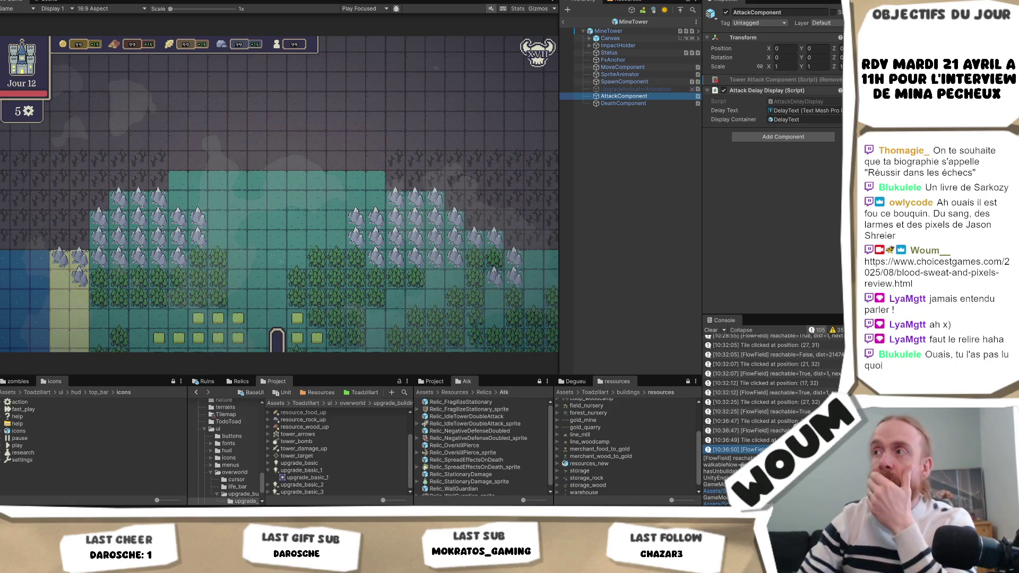
left_click(772, 48)
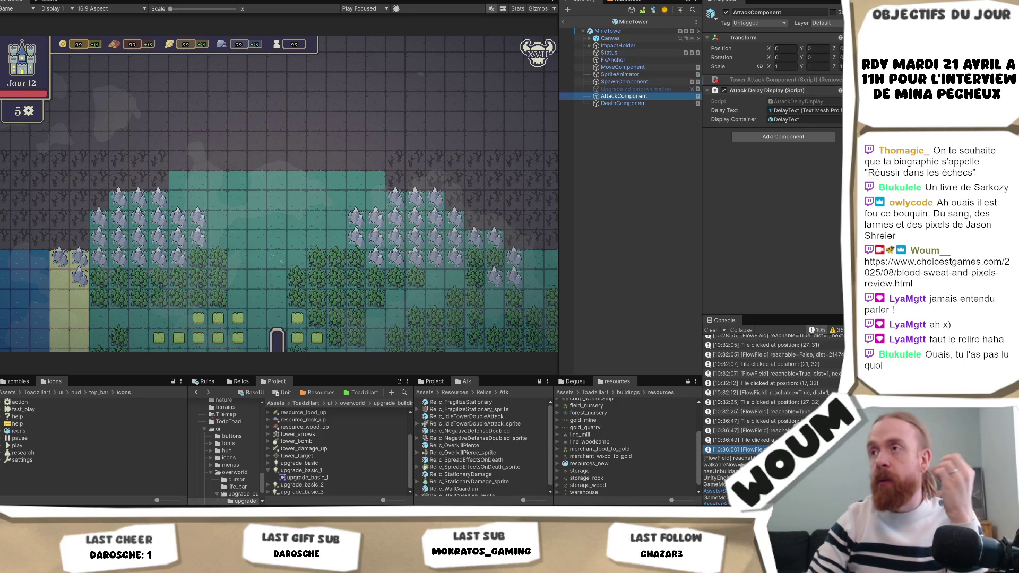
left_click(616, 31)
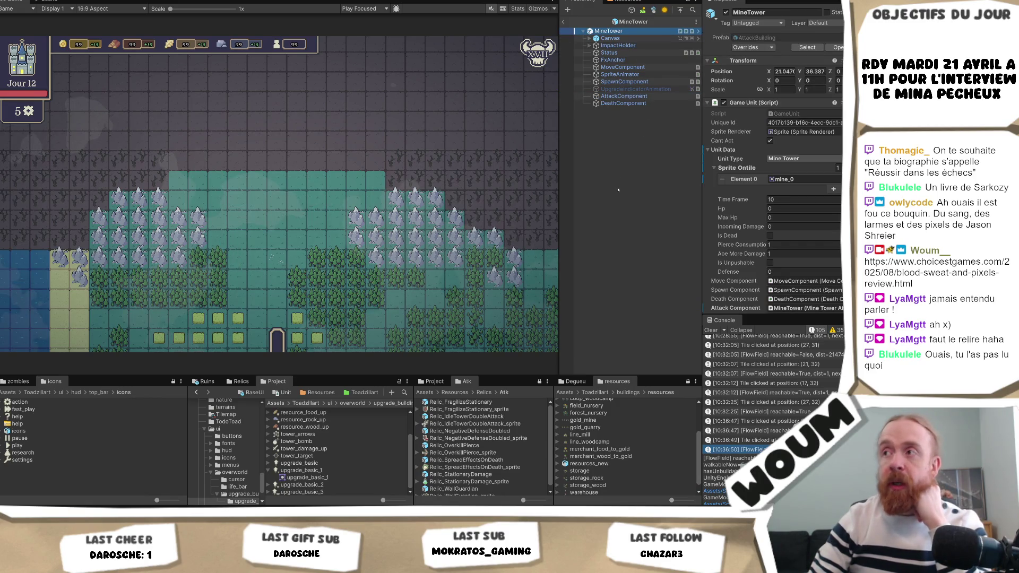
scroll(808, 182, "down", 10)
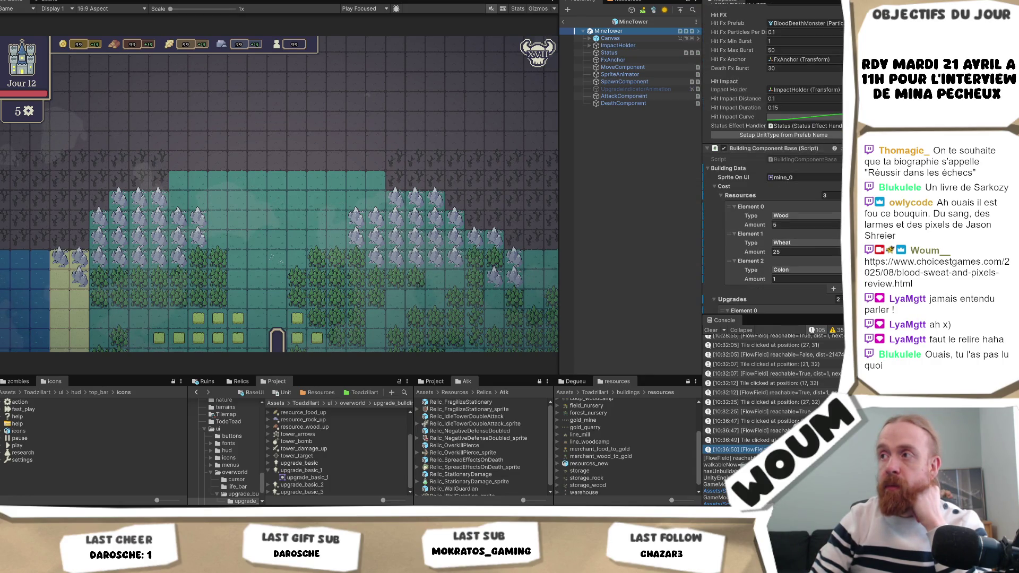
scroll(772, 159, "down", 5)
scroll(772, 159, "down", 2)
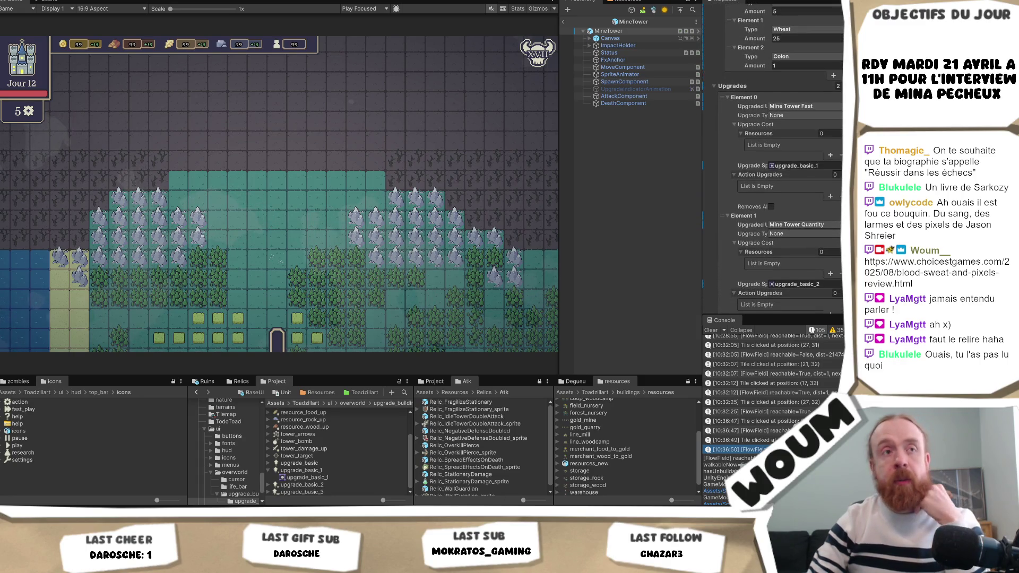
scroll(772, 159, "down", 1)
scroll(772, 160, "down", 3)
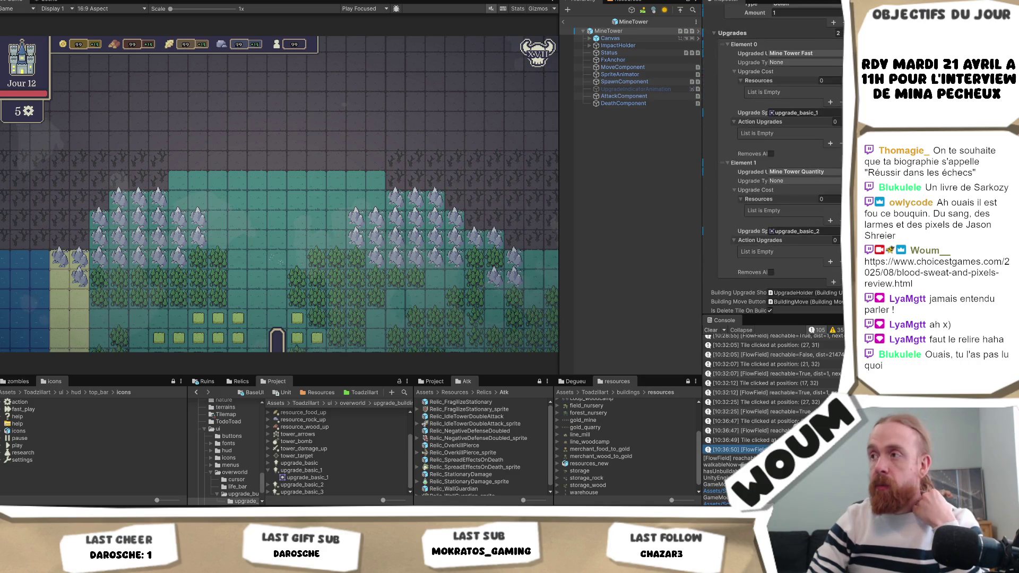
scroll(772, 160, "down", 1)
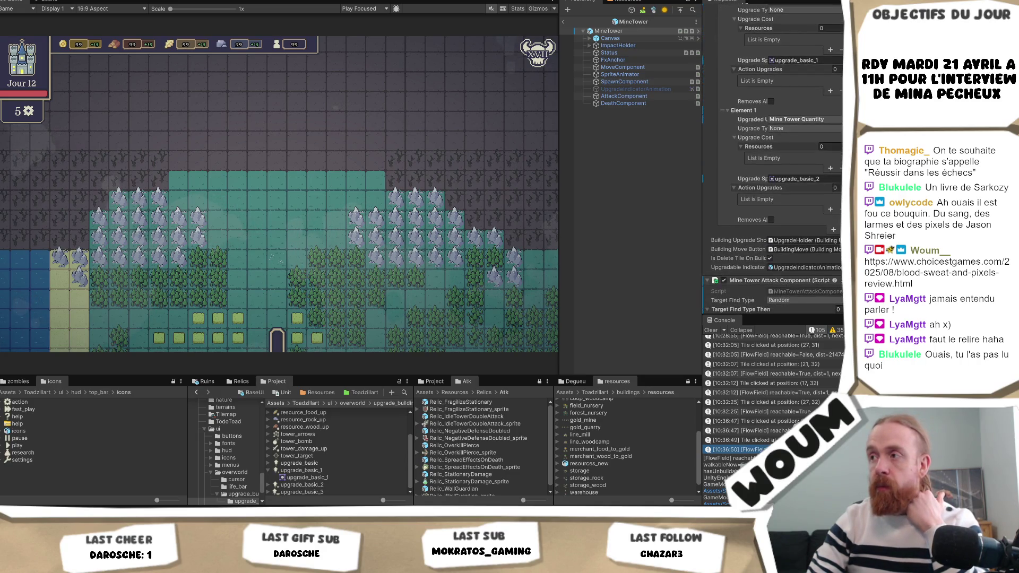
scroll(772, 159, "up", 1)
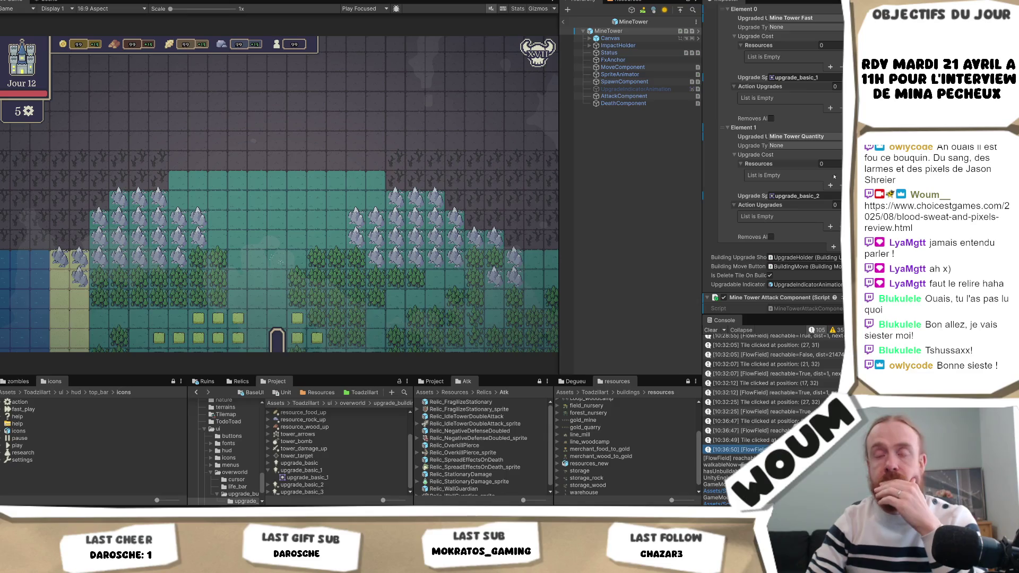
scroll(774, 159, "down", 2)
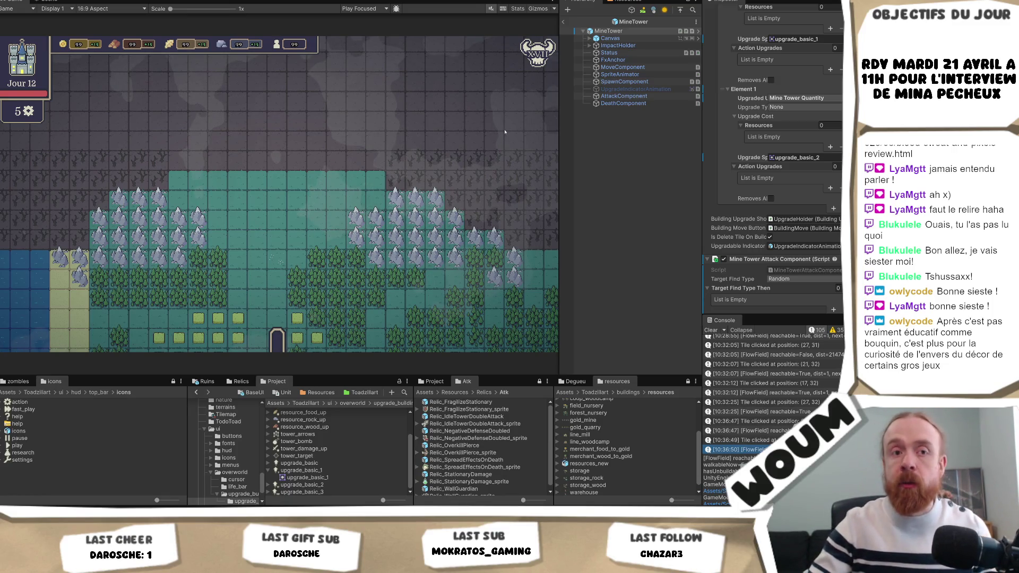
left_click_drag(557, 149, 542, 147)
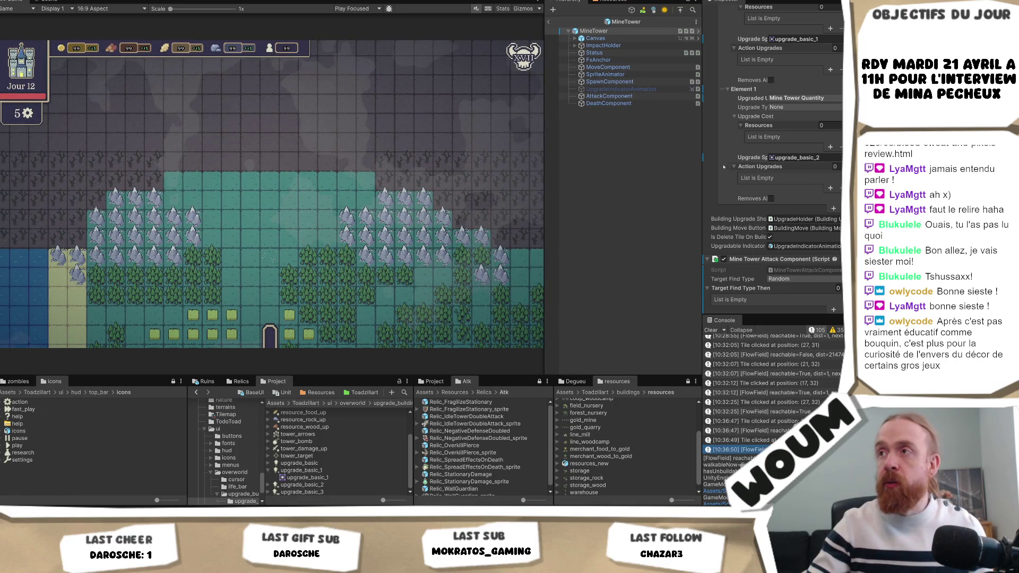
Scroll the Inspector through the Mine Tower Attack Component settings.
scroll(806, 198, "down", 7)
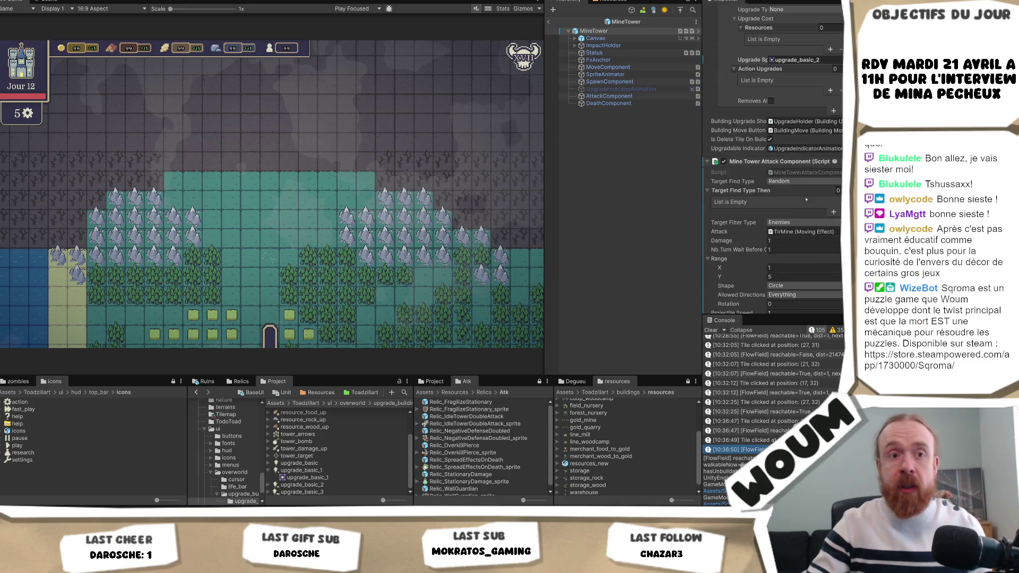
scroll(805, 198, "down", 6)
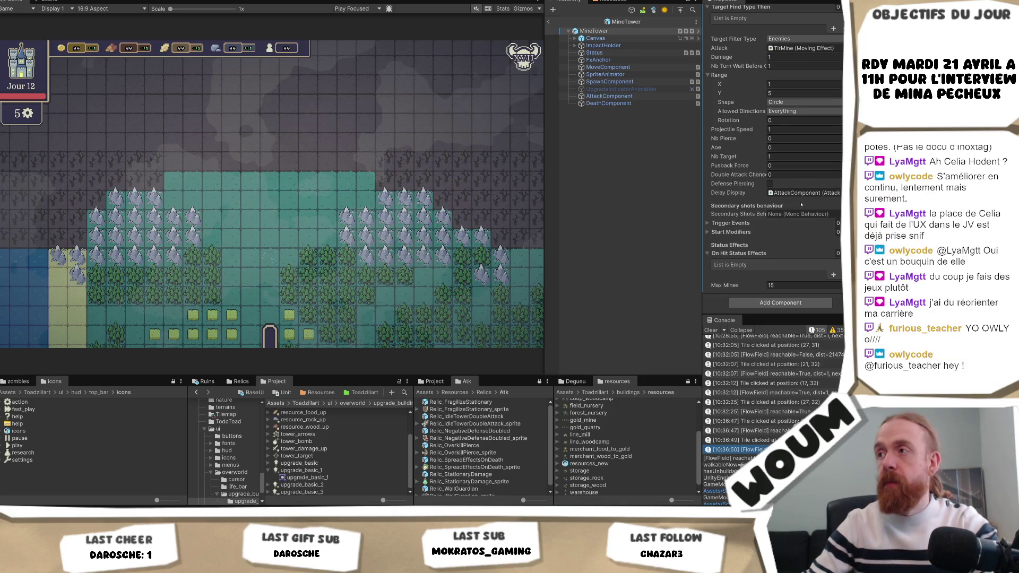
scroll(804, 208, "up", 10)
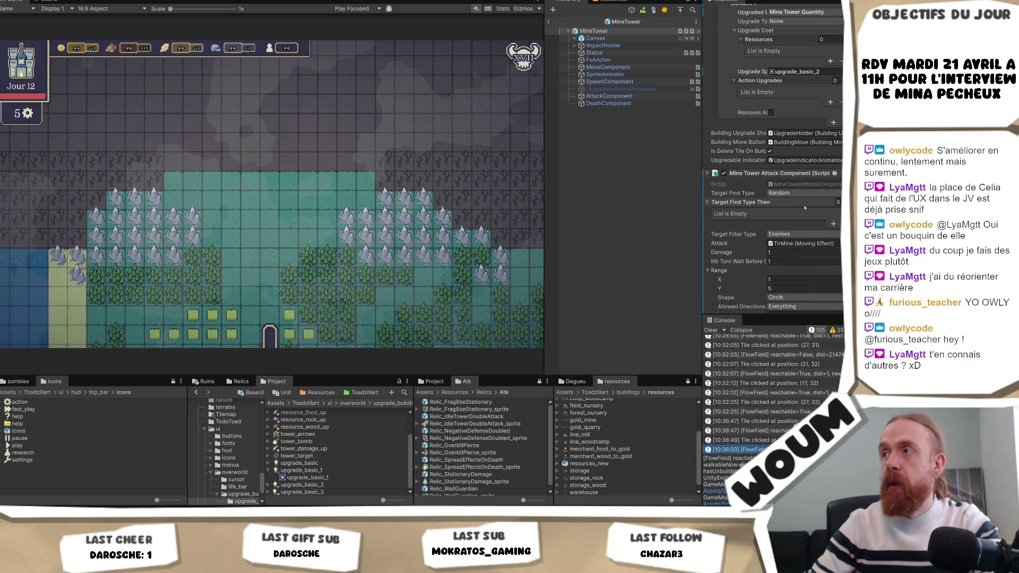
scroll(804, 207, "up", 12)
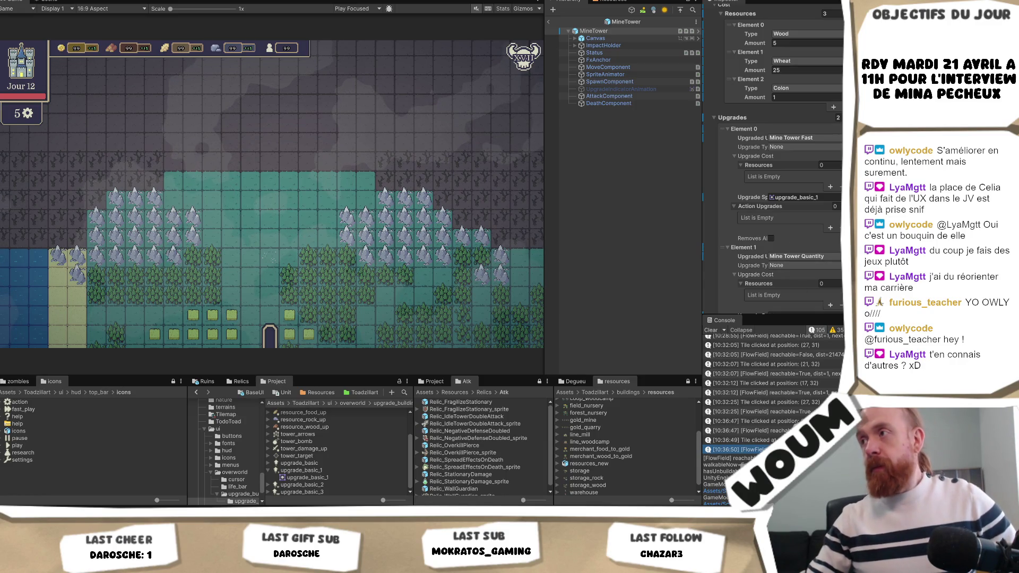
scroll(775, 159, "down", 10)
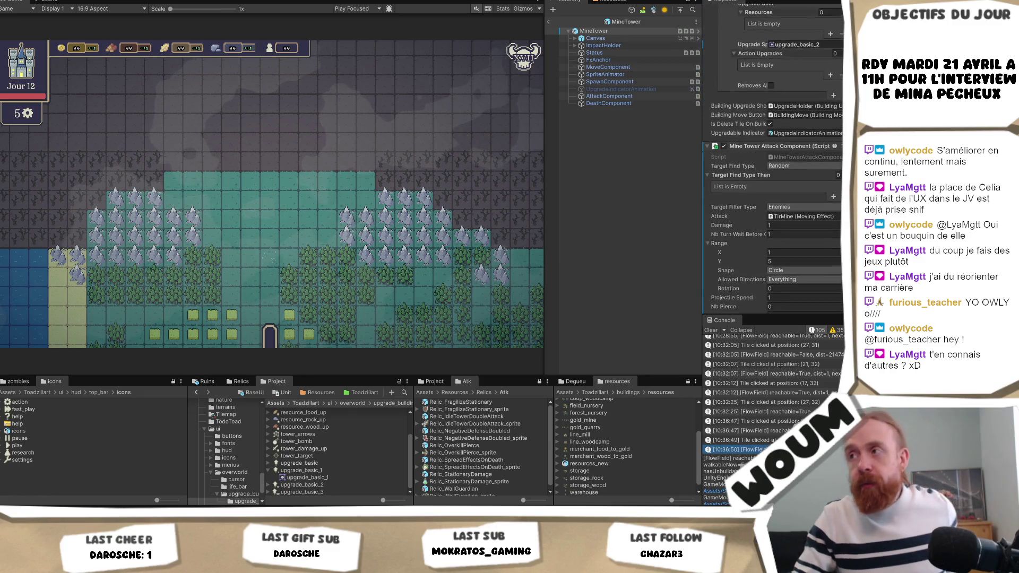
scroll(774, 159, "down", 5)
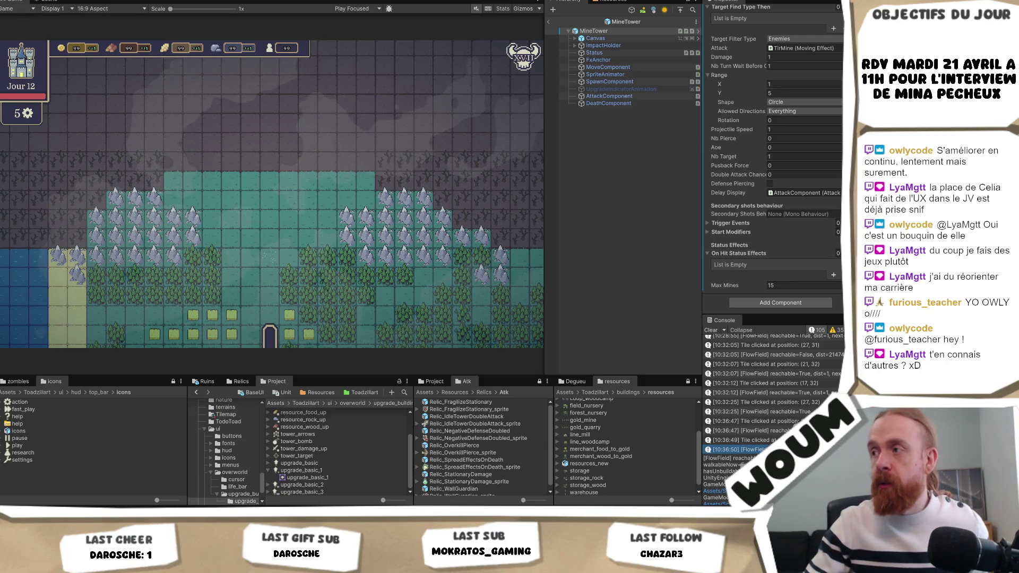
scroll(772, 160, "up", 5)
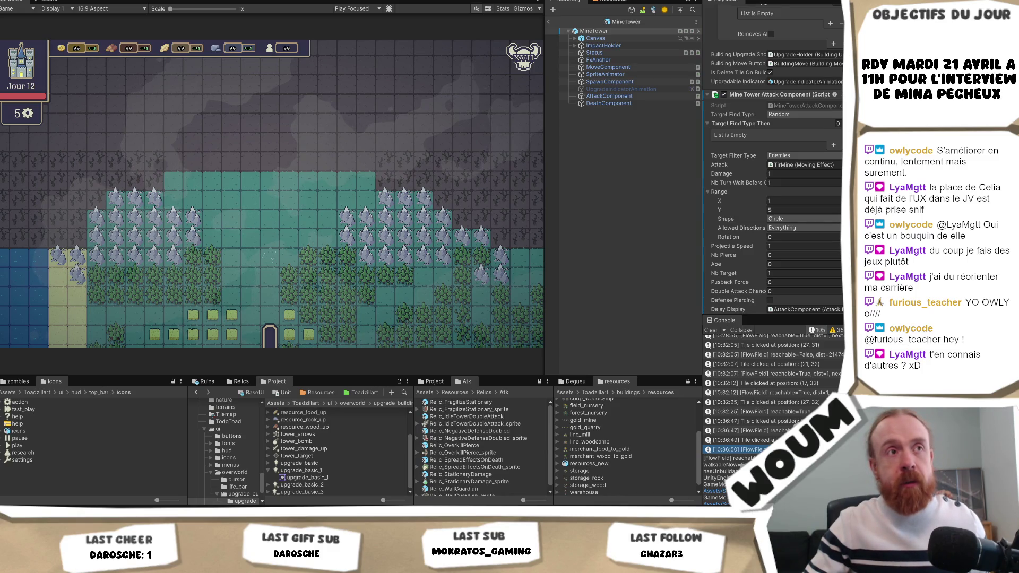
scroll(772, 159, "up", 1)
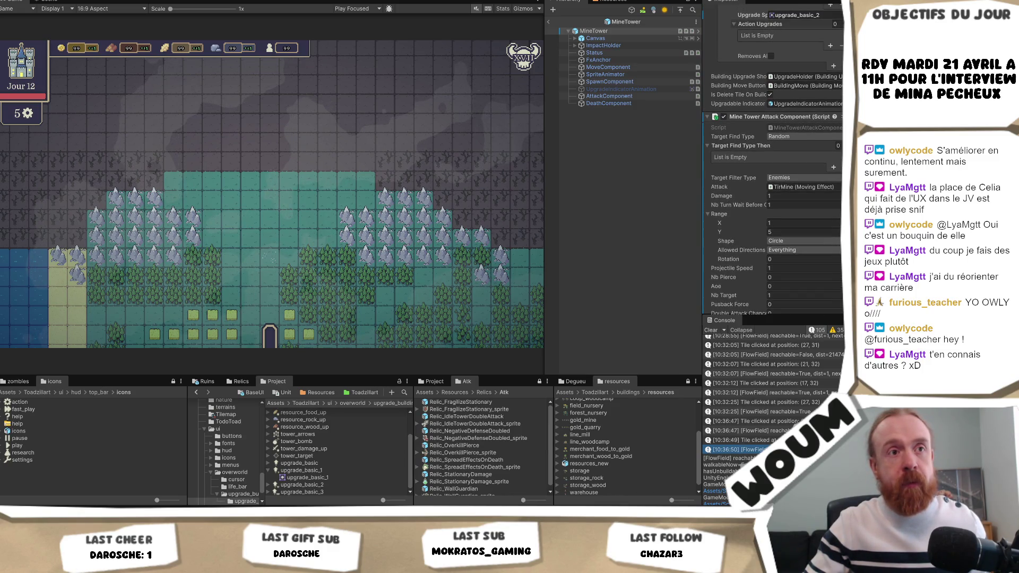
scroll(772, 160, "up", 11)
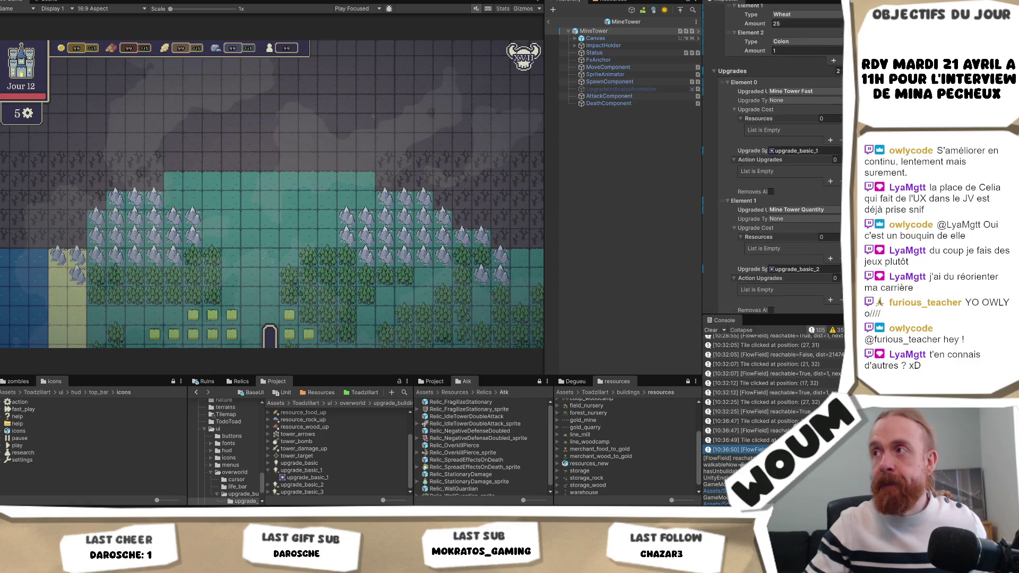
scroll(773, 159, "down", 15)
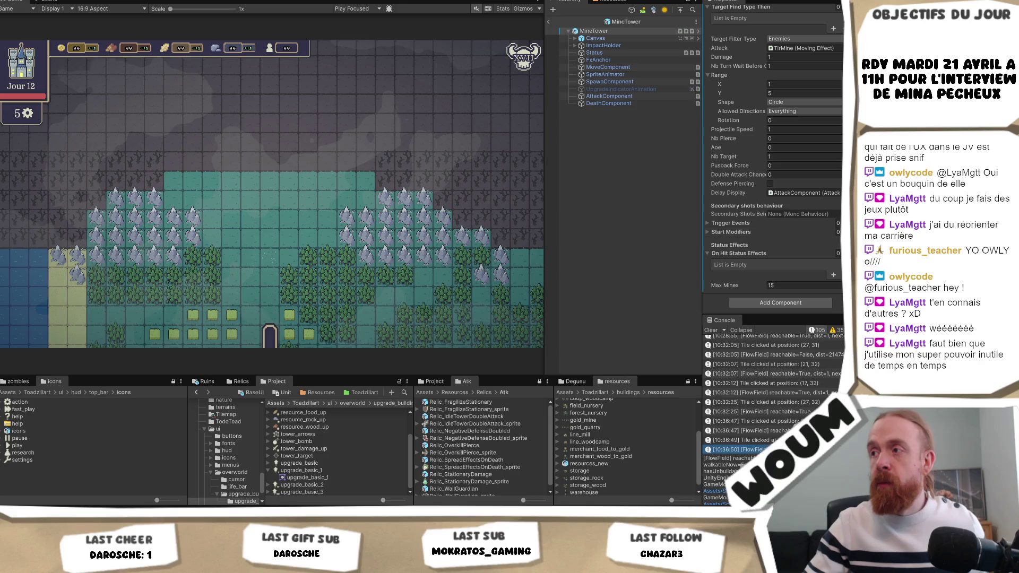
scroll(775, 159, "up", 10)
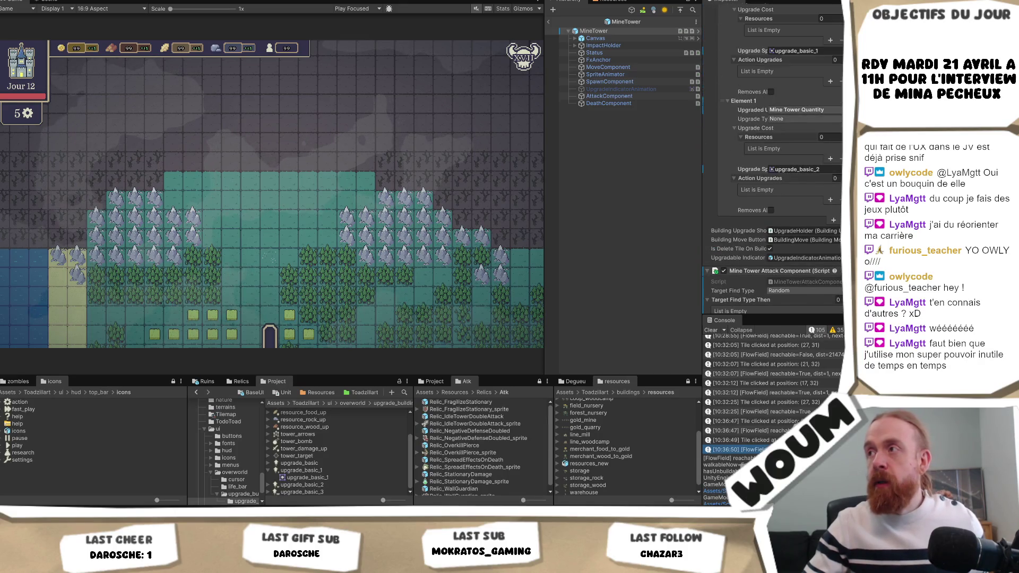
scroll(751, 121, "up", 2)
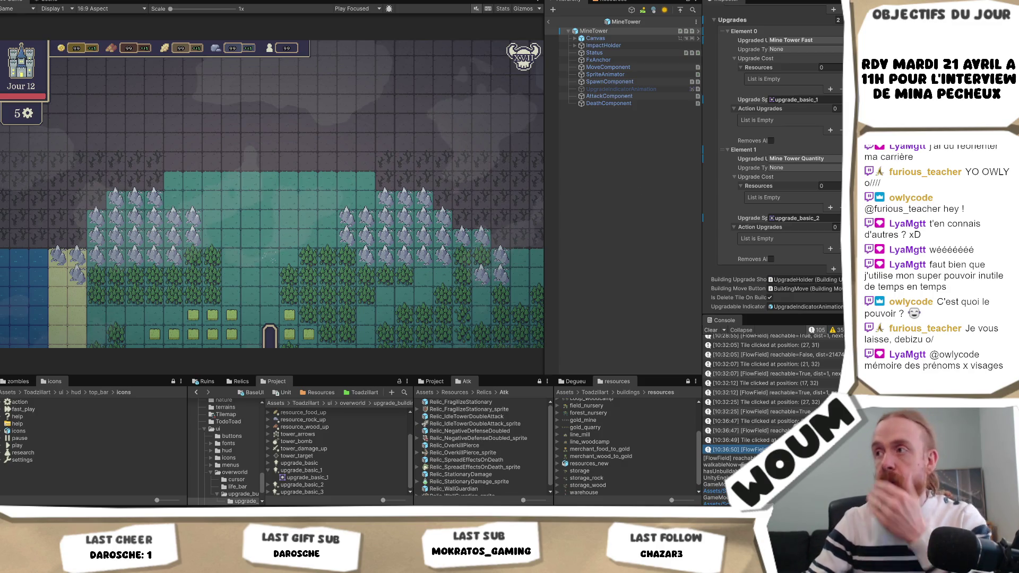
left_click(630, 74)
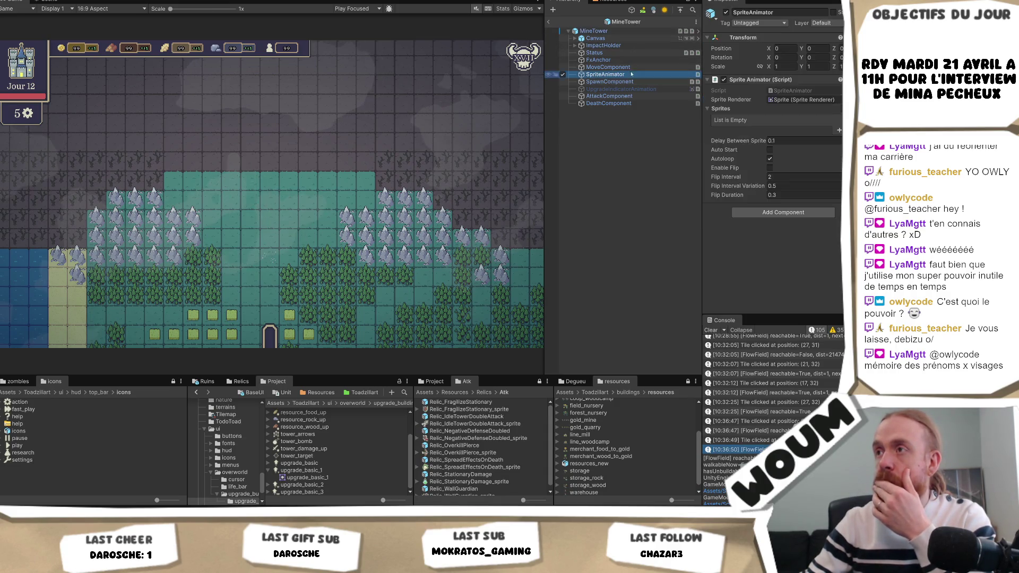
Reveal the mine_outline1 sprite frames and lock the towers panel as a one-column list.
left_click(671, 31)
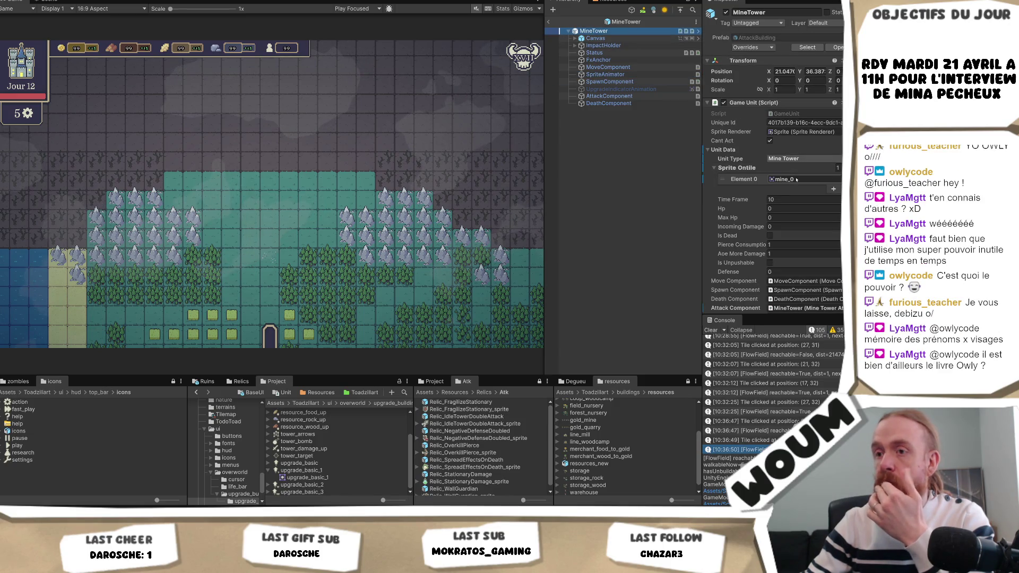
left_click(796, 179)
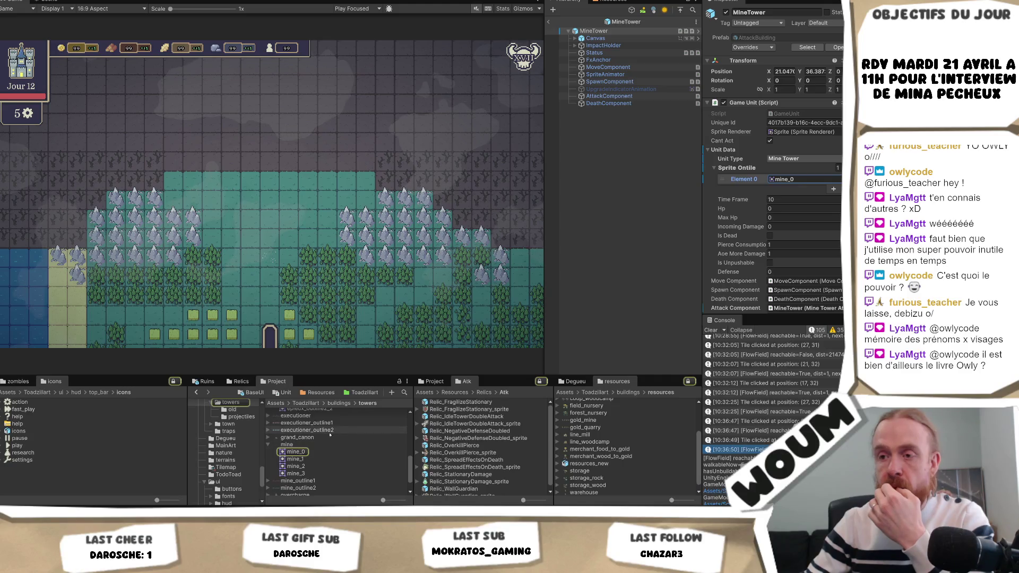
scroll(263, 460, "down", 2)
left_click(268, 456)
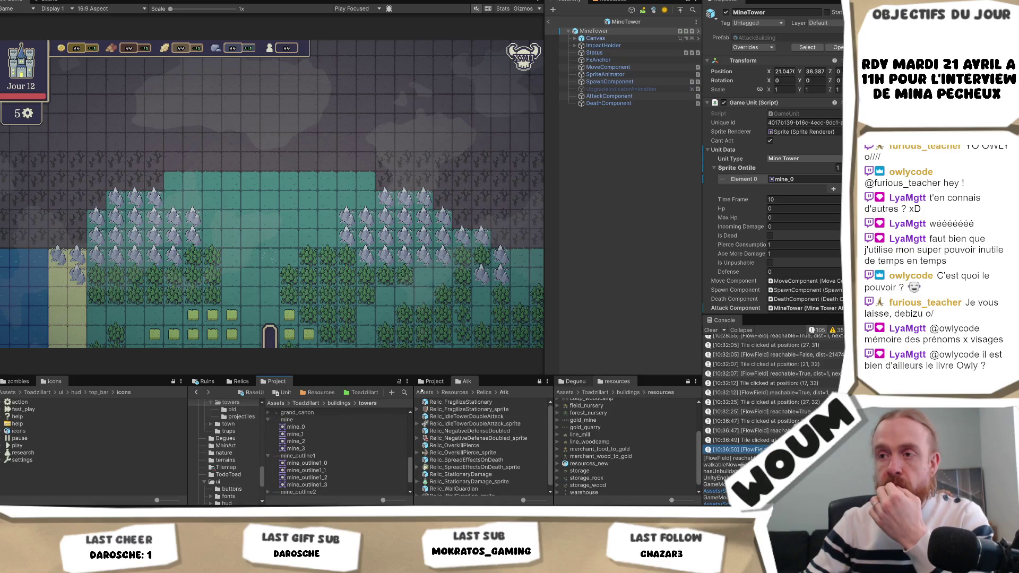
left_click(407, 381)
left_click(428, 402)
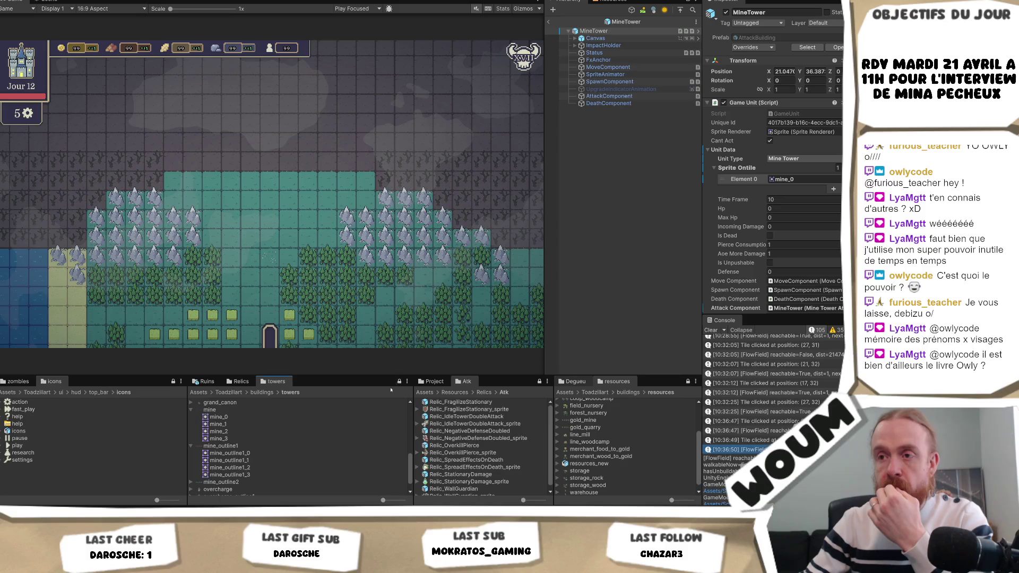
Add a second Project browser tab and jump to the base AttackBuilding prefab.
right_click(284, 382)
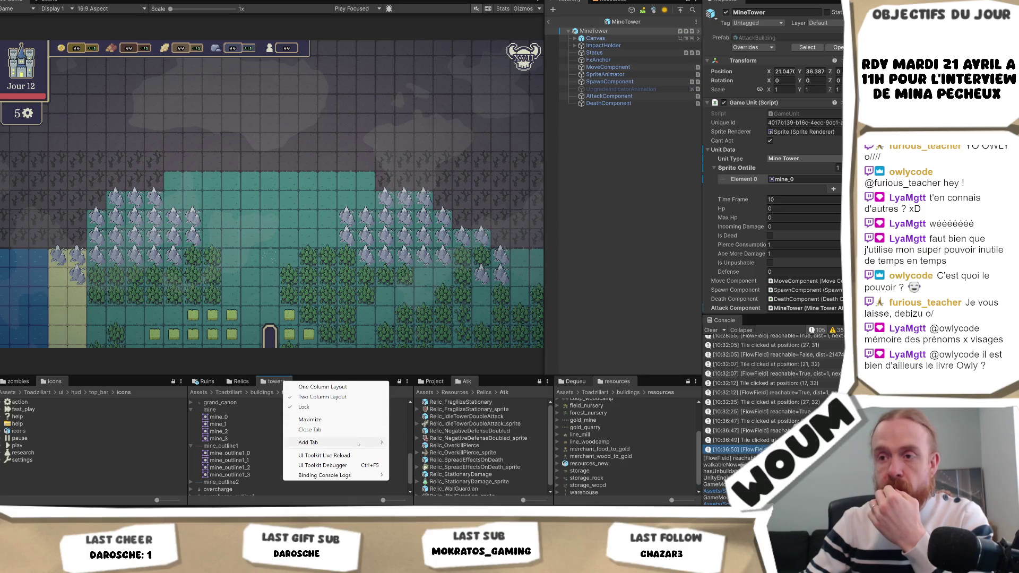
mouse_move(372, 442)
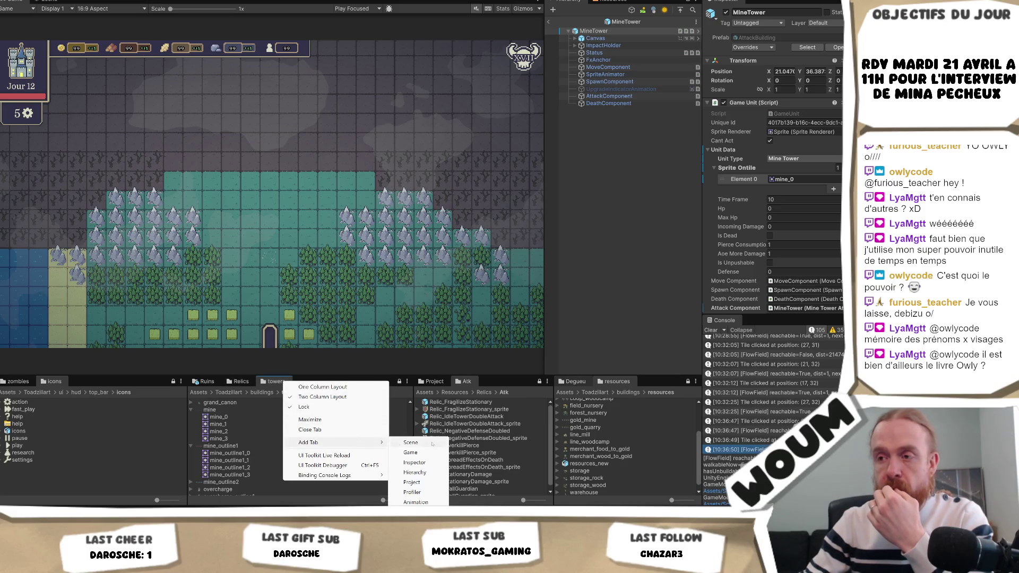
left_click(430, 483)
left_click(807, 47)
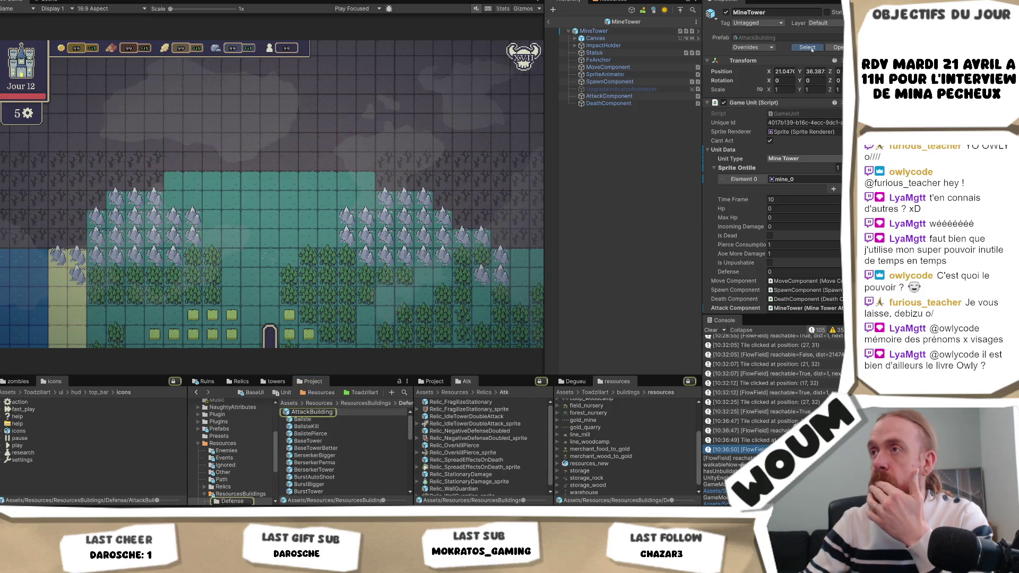
scroll(358, 465, "down", 5)
scroll(358, 465, "down", 1)
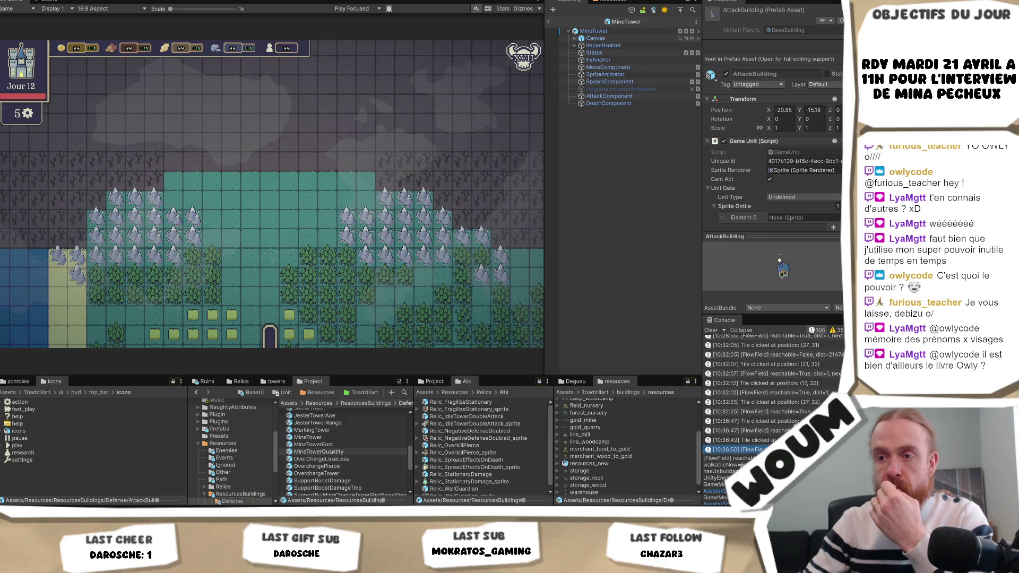
Drag mine_outline1_0 into MineTowerFast's Sprite Ontile Element 0.
left_click(329, 444)
left_click(276, 381)
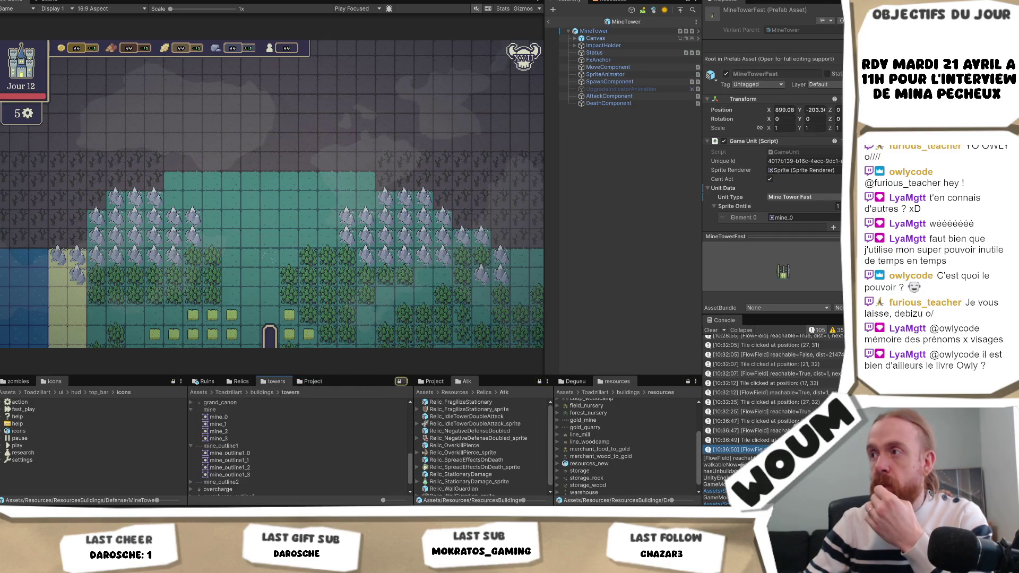
mouse_move(245, 455)
left_mouse_down()
mouse_move(477, 319)
mouse_move(785, 170)
mouse_move(796, 115)
left_mouse_up()
scroll(785, 170, "down", 2)
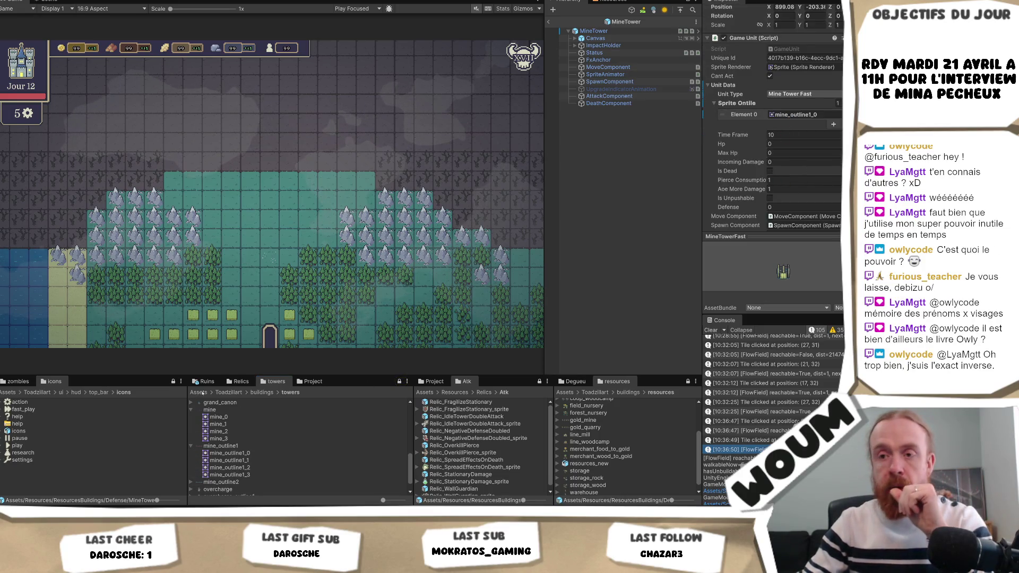
Check the mine_outline1 sprite sheet's import settings, then return to the main project browser.
double_click(804, 114)
scroll(780, 93, "up", 3)
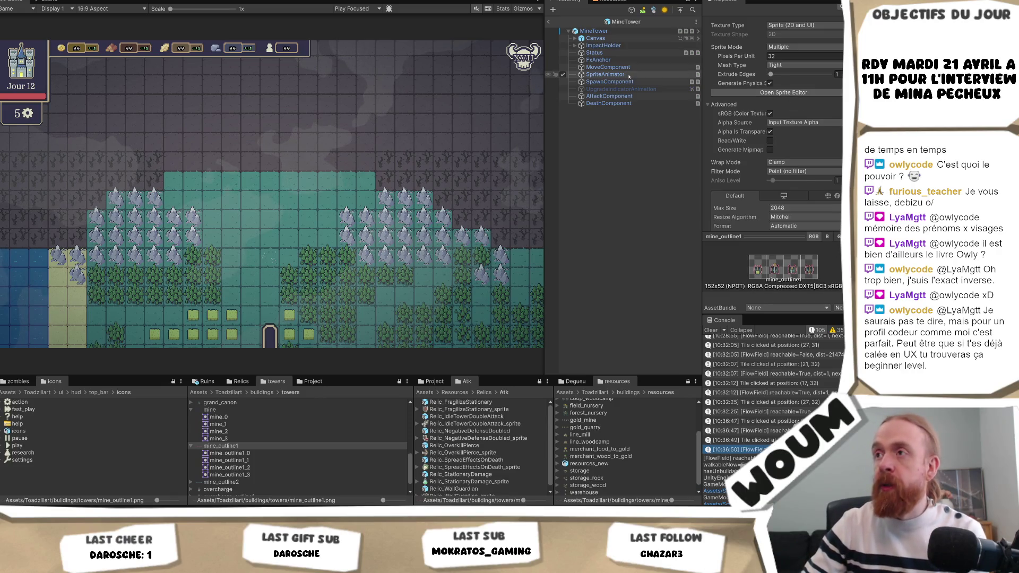
left_click(595, 31)
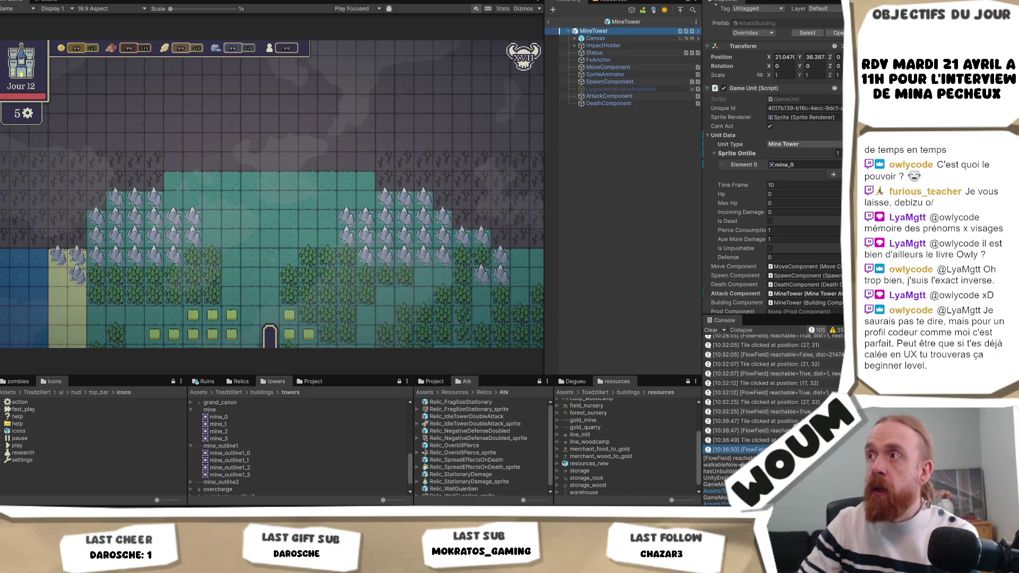
left_click(313, 381)
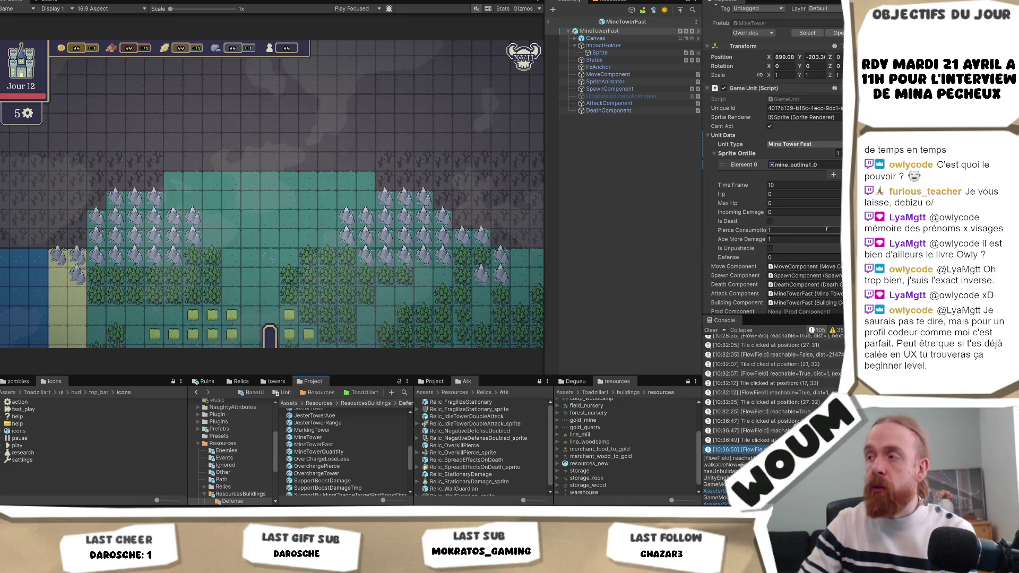
Copy the mine_outline1_0 tile sprite and paste it into Sprite On UI.
scroll(832, 229, "down", 5)
scroll(832, 228, "up", 3)
left_click(805, 92)
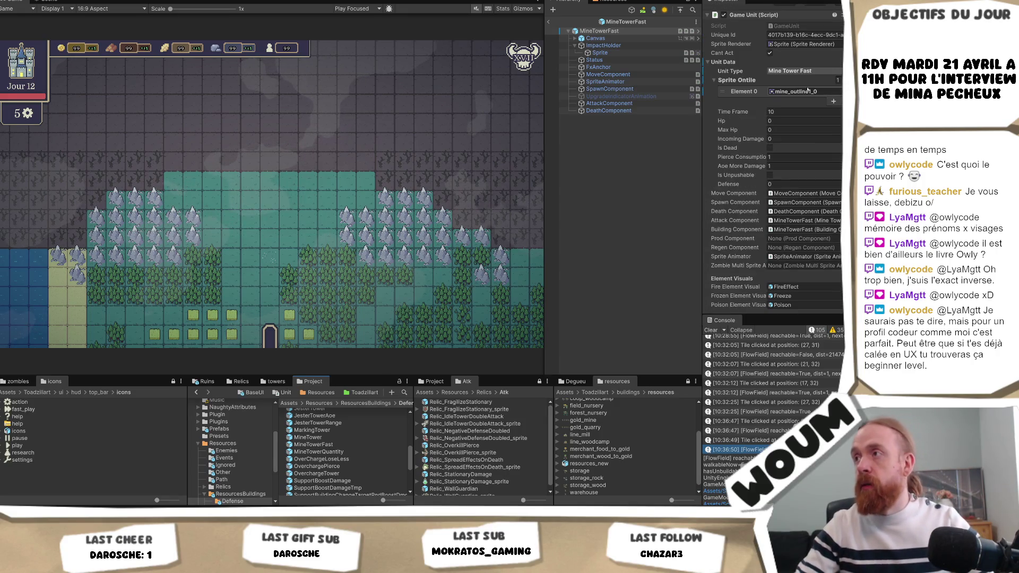
scroll(816, 221, "down", 8)
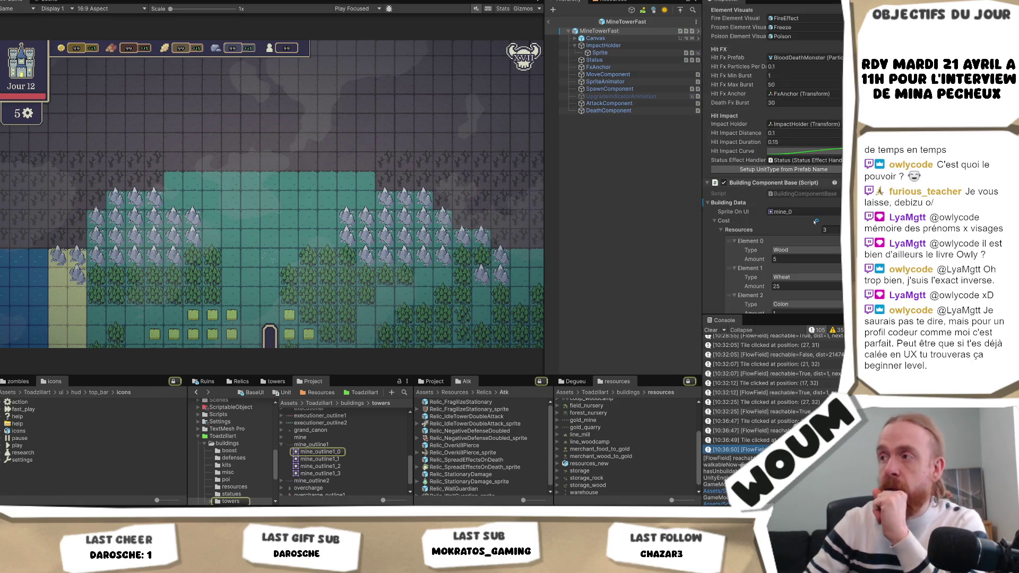
left_click(801, 211)
key("ctrl+v")
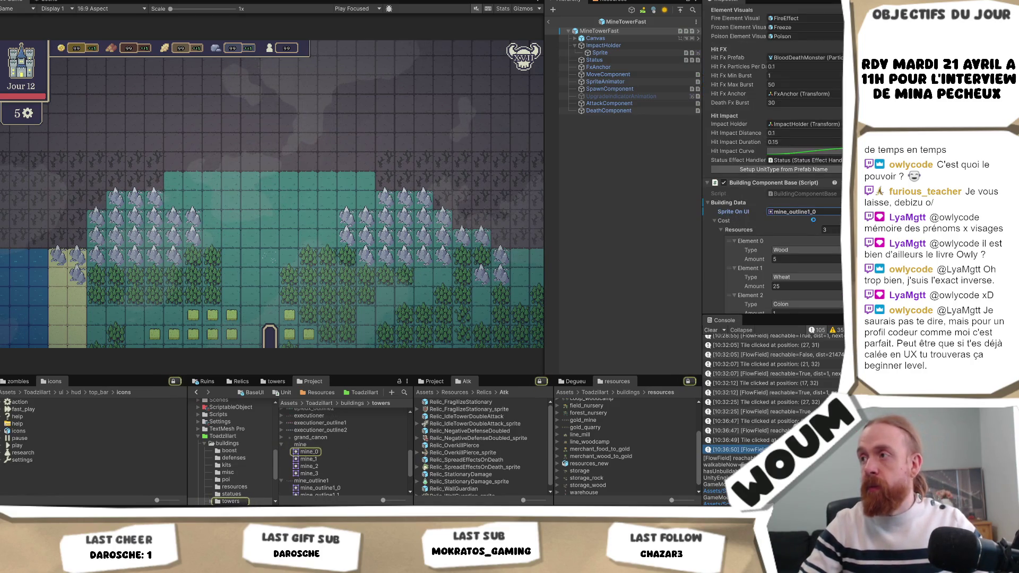
Review the attack component settings, then select the ImpactHolder > Sprite child.
scroll(814, 218, "down", 15)
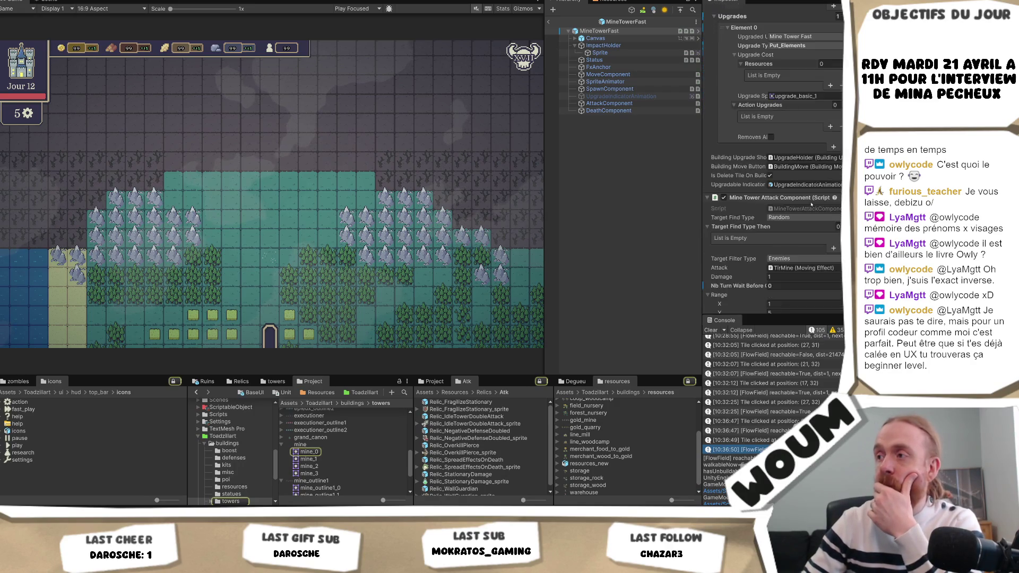
scroll(811, 204, "down", 5)
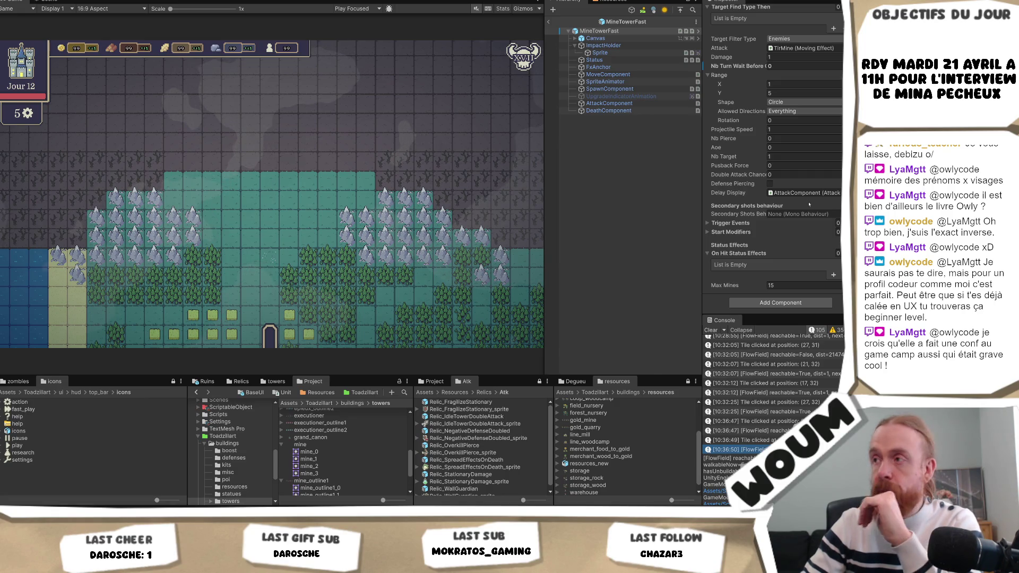
scroll(810, 247, "up", 5)
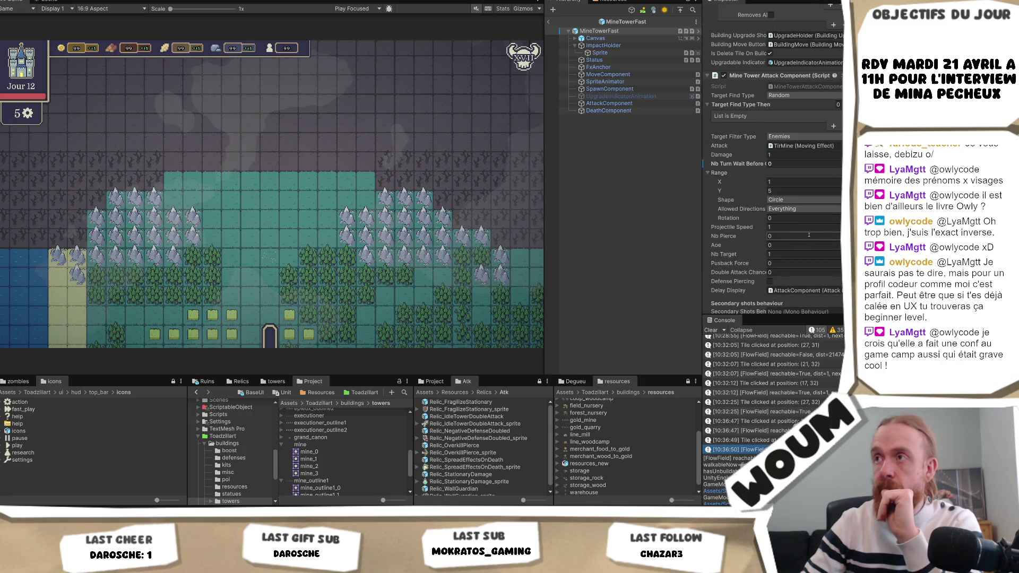
scroll(812, 232, "up", 5)
scroll(811, 231, "up", 9)
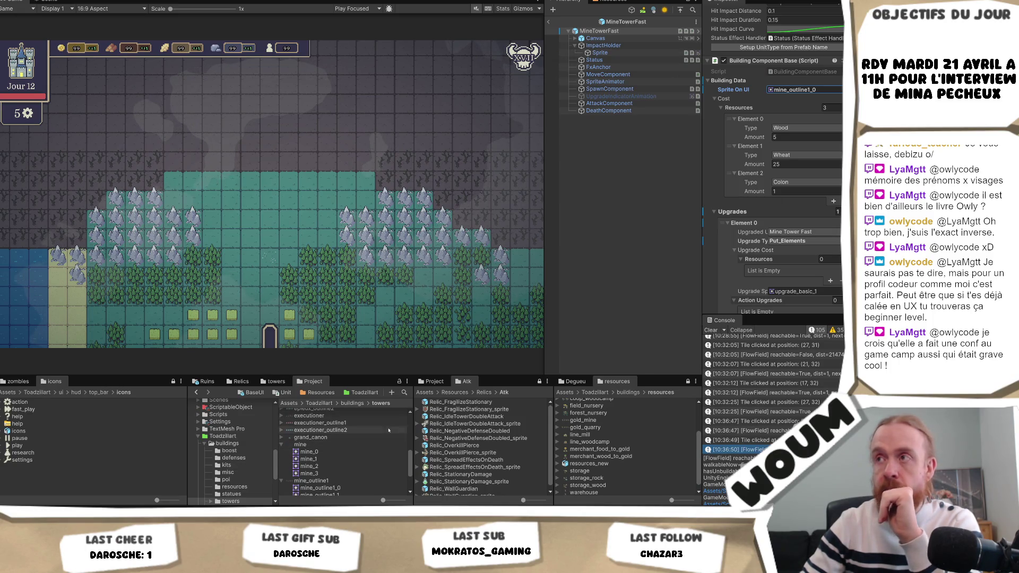
scroll(796, 191, "down", 9)
scroll(774, 175, "down", 10)
scroll(775, 160, "up", 20)
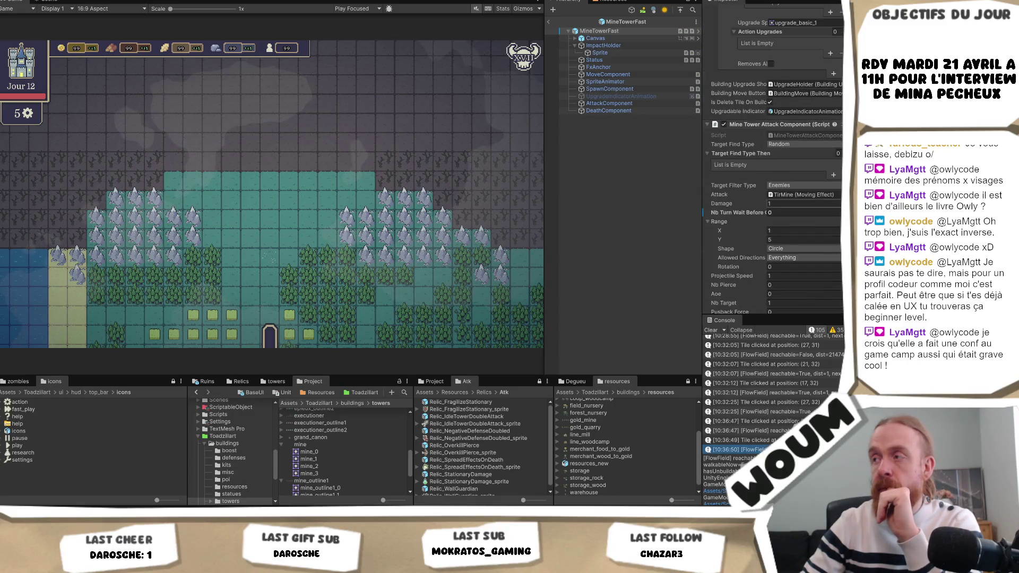
scroll(774, 159, "up", 15)
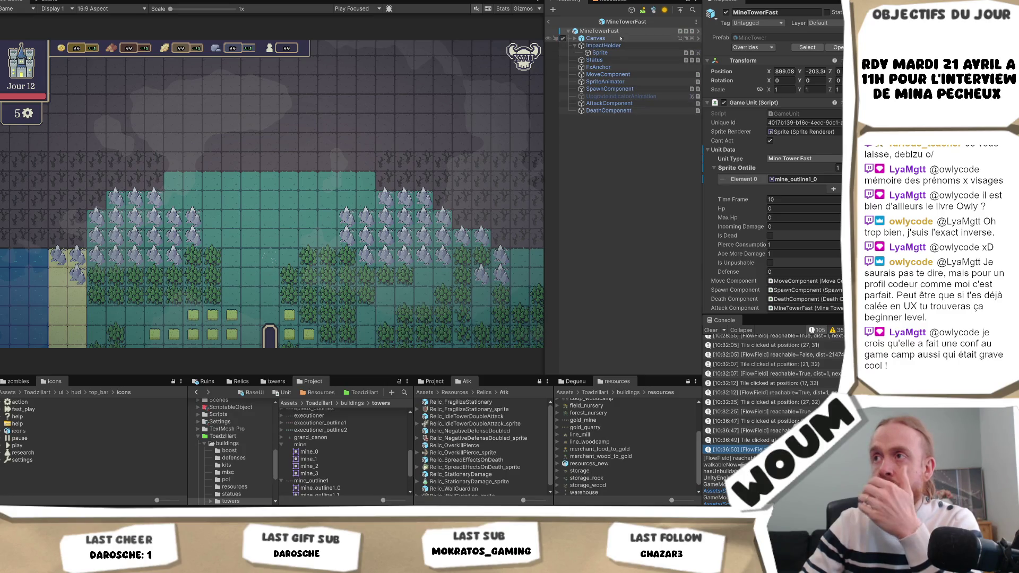
left_click(599, 53)
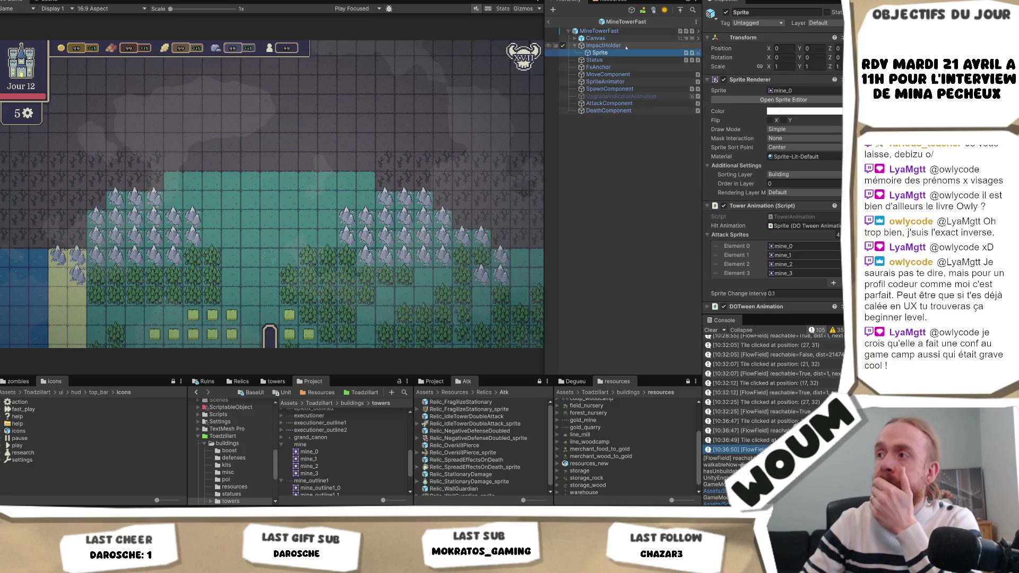
scroll(831, 126, "down", 3)
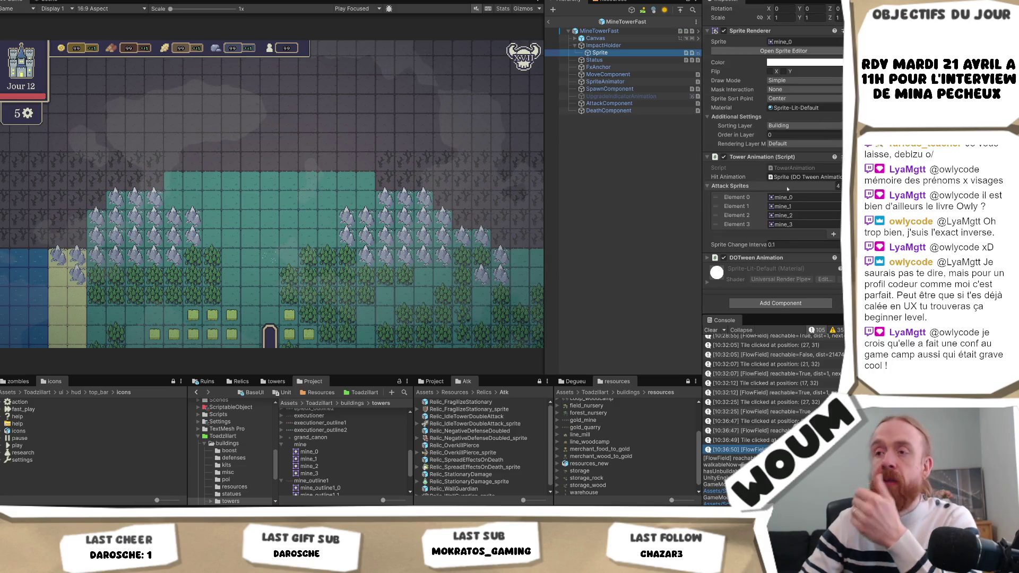
Replace Attack Sprites elements 0–3 with mine_outline1_0 through mine_outline1_3.
left_click(798, 198)
left_click_drag(321, 488, 796, 197)
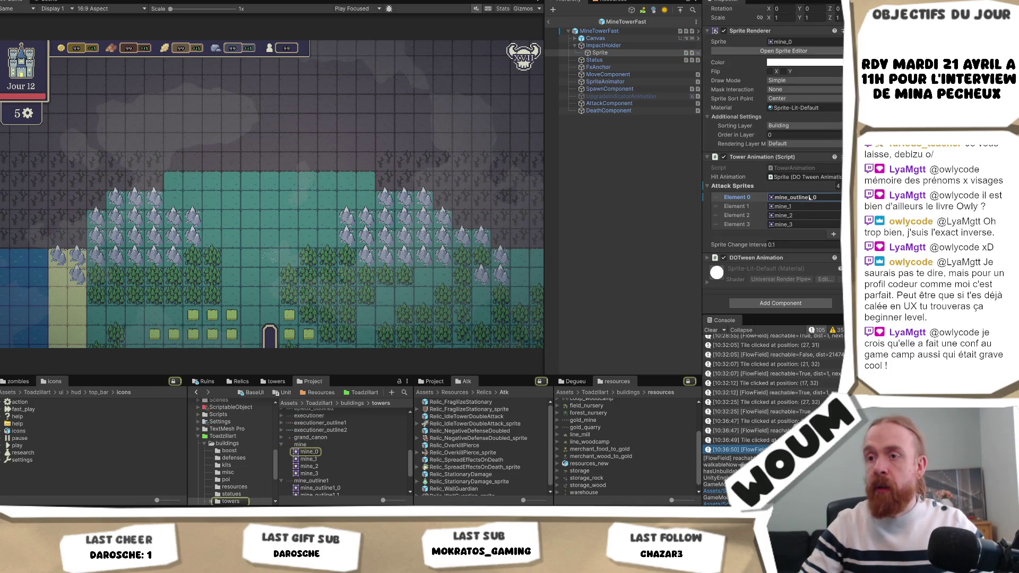
scroll(327, 470, "down", 2)
mouse_move(319, 468)
left_mouse_down()
mouse_move(795, 198)
mouse_move(804, 214)
mouse_move(795, 206)
left_mouse_up()
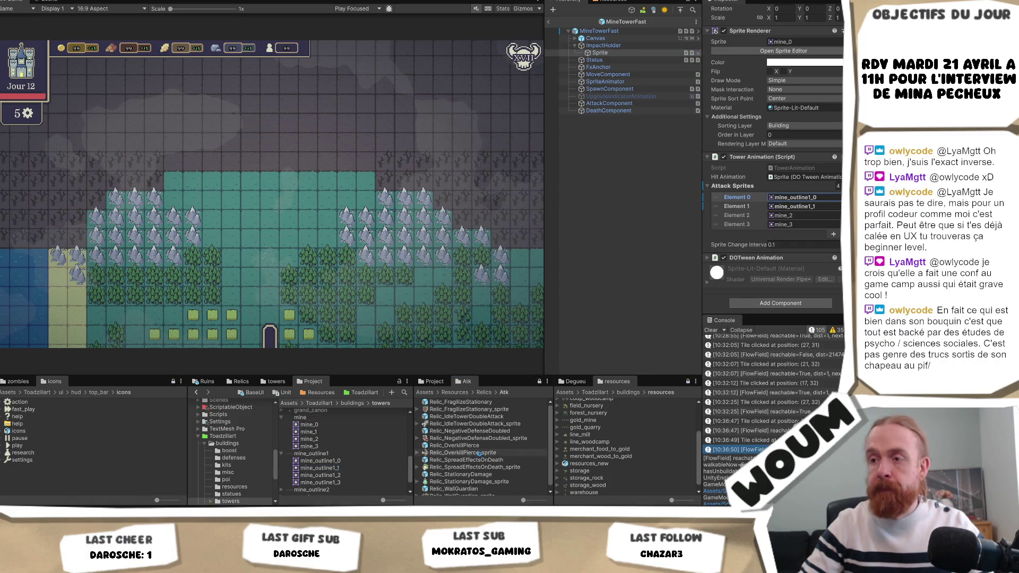
left_click(317, 475)
left_click_drag(318, 476, 796, 215)
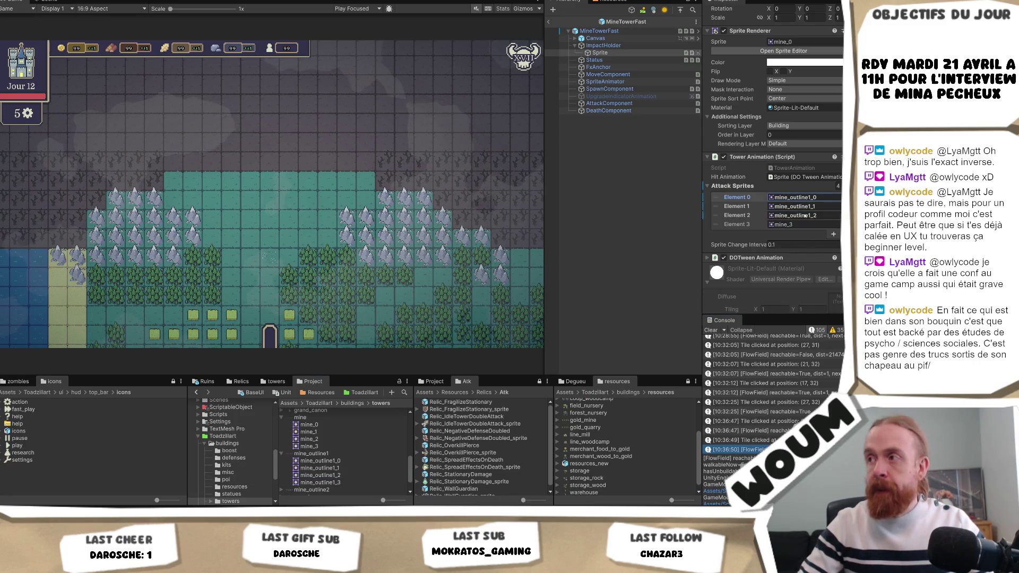
mouse_move(326, 483)
left_mouse_down()
mouse_move(796, 197)
mouse_move(796, 224)
left_mouse_up()
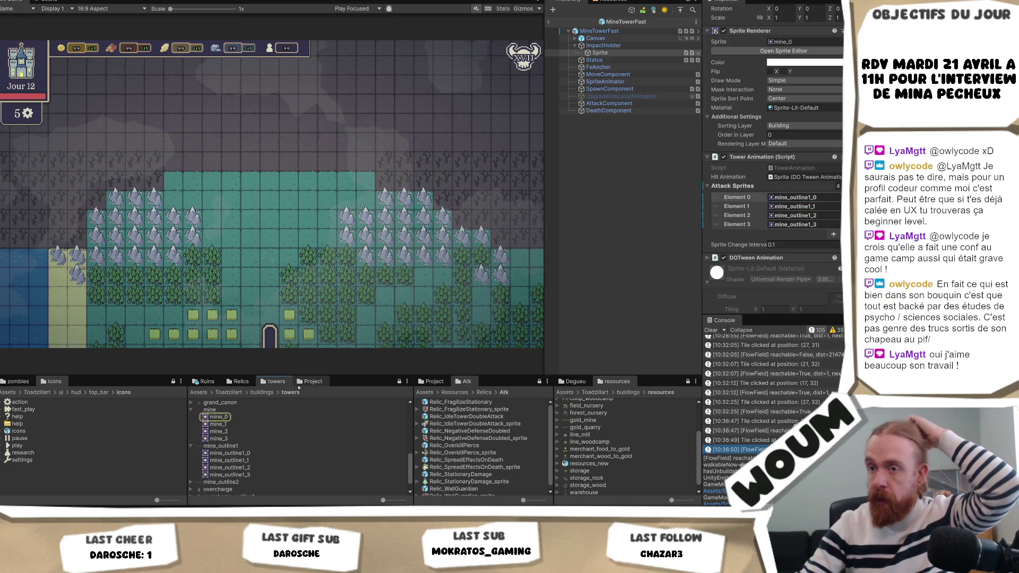
scroll(775, 159, "up", 2)
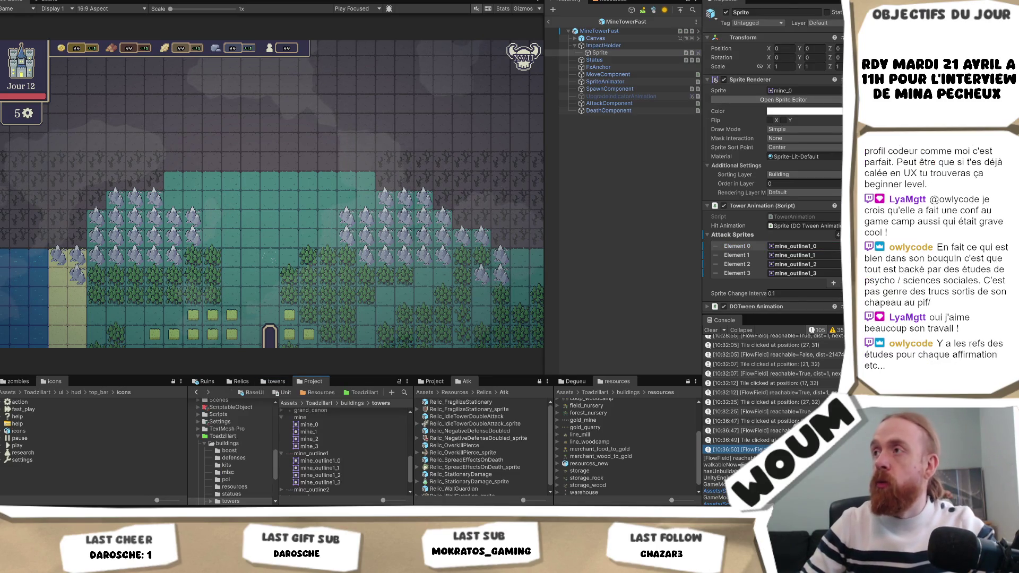
left_click(626, 31)
Open the MineTowerQuantity prefab and expand mine_outline2 in the towers panel.
double_click(807, 47)
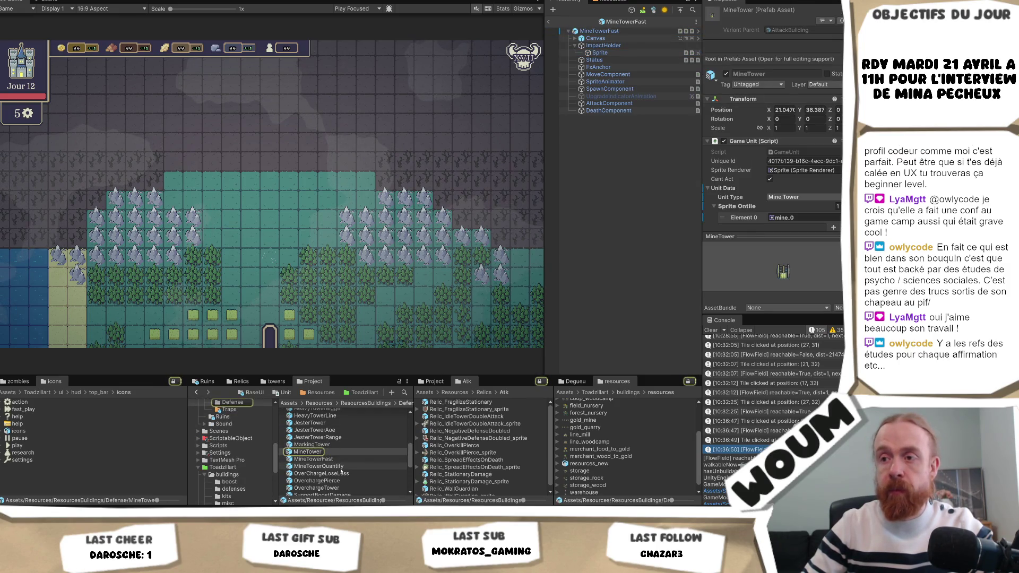
left_click(341, 467)
double_click(341, 466)
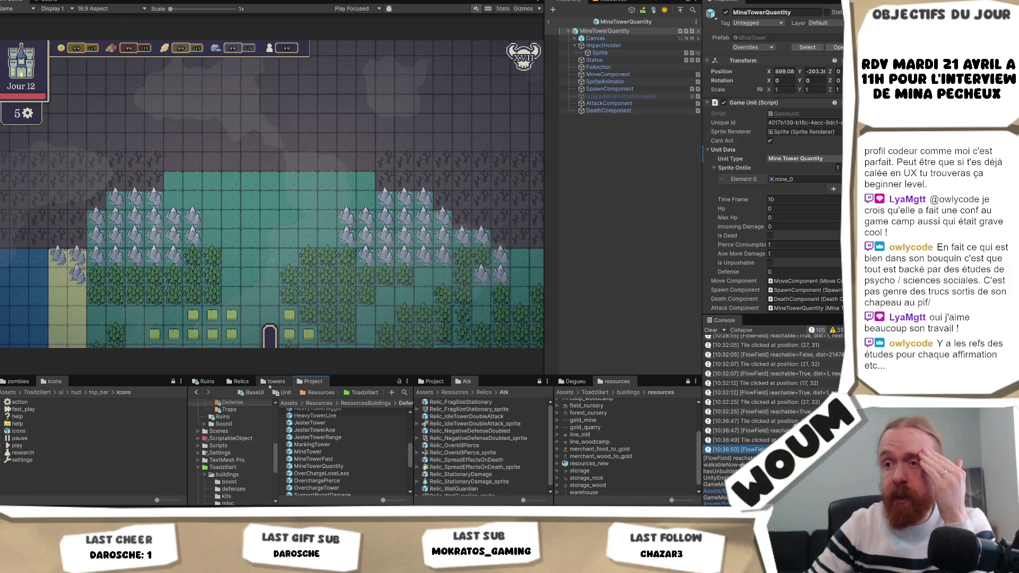
left_click(273, 382)
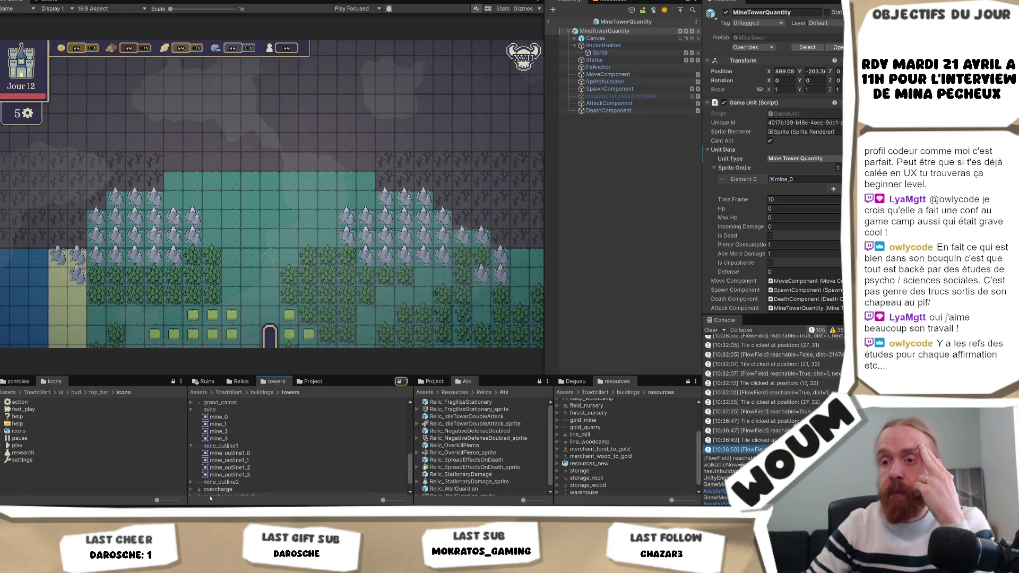
double_click(227, 482)
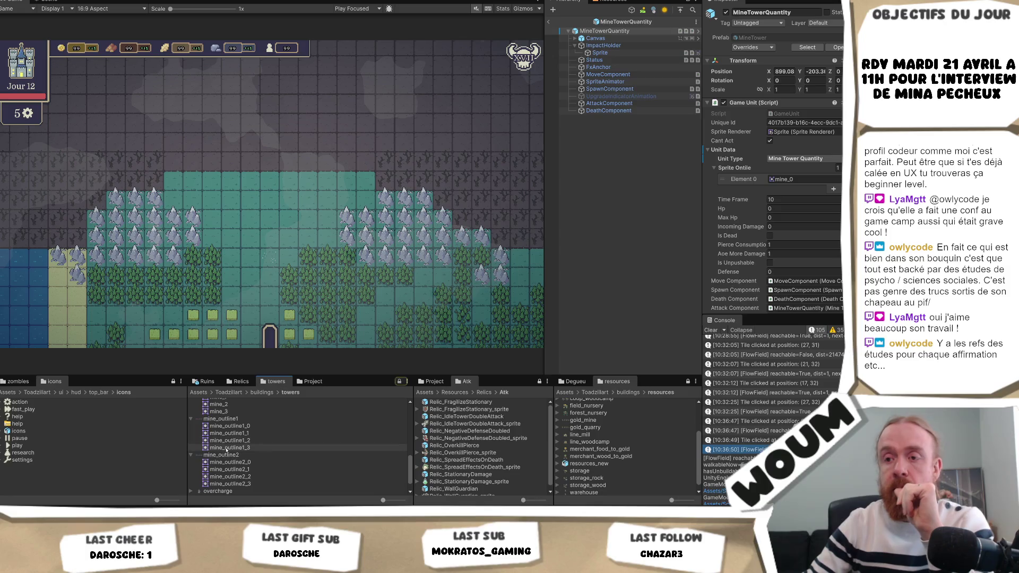
Set both the Sprite Ontile Element 0 and Sprite On UI to mine_outline2_0.
left_click_drag(228, 462, 824, 172)
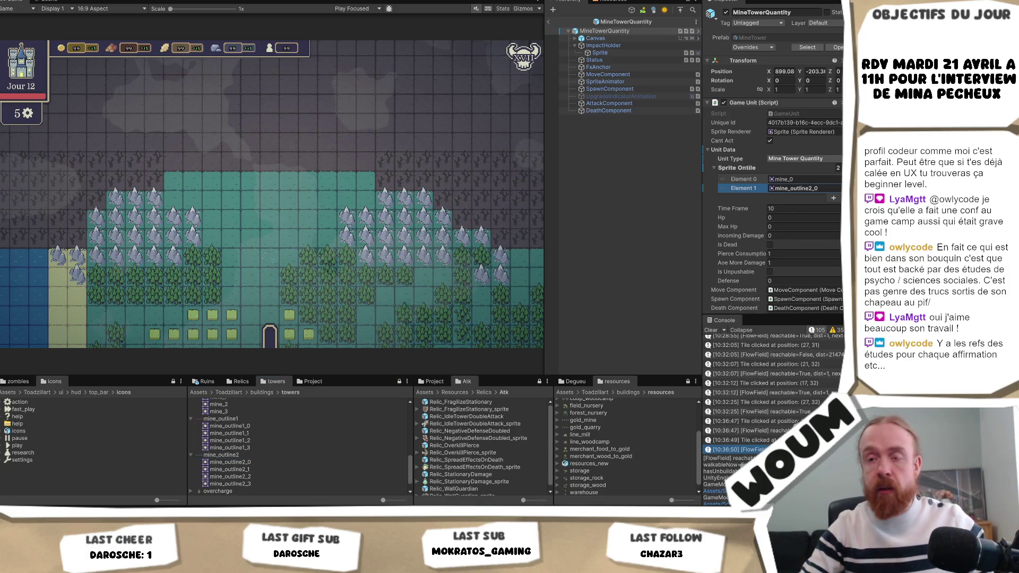
key("ctrl+z")
left_click_drag(241, 462, 802, 179)
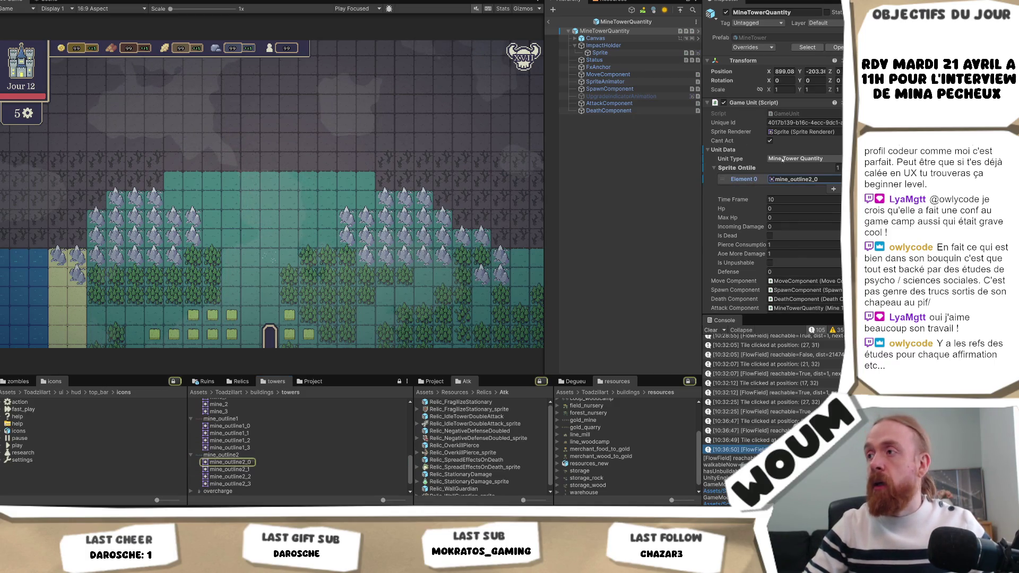
scroll(809, 196, "down", 10)
scroll(815, 188, "down", 3)
left_click_drag(815, 188, 816, 184)
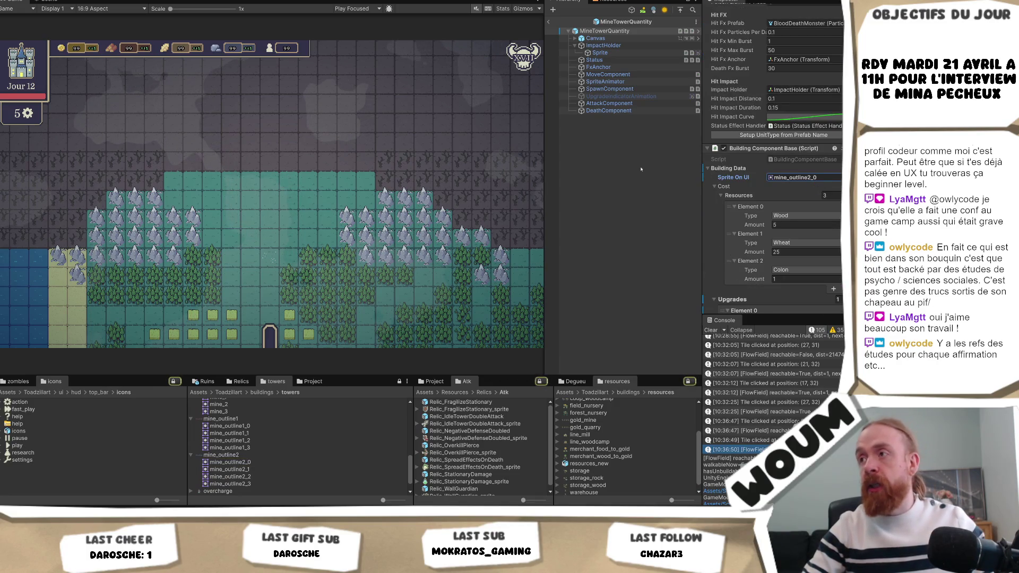
left_click(599, 52)
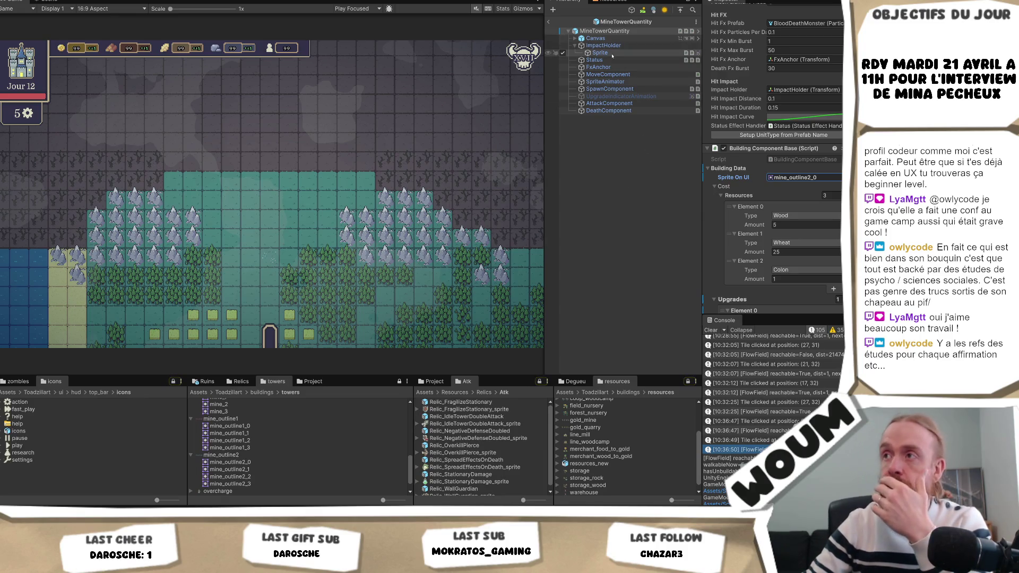
Fill Attack Sprites 0–3 with mine_outline2_0 through mine_outline2_3 and exit prefab editing.
scroll(812, 157, "up", 3)
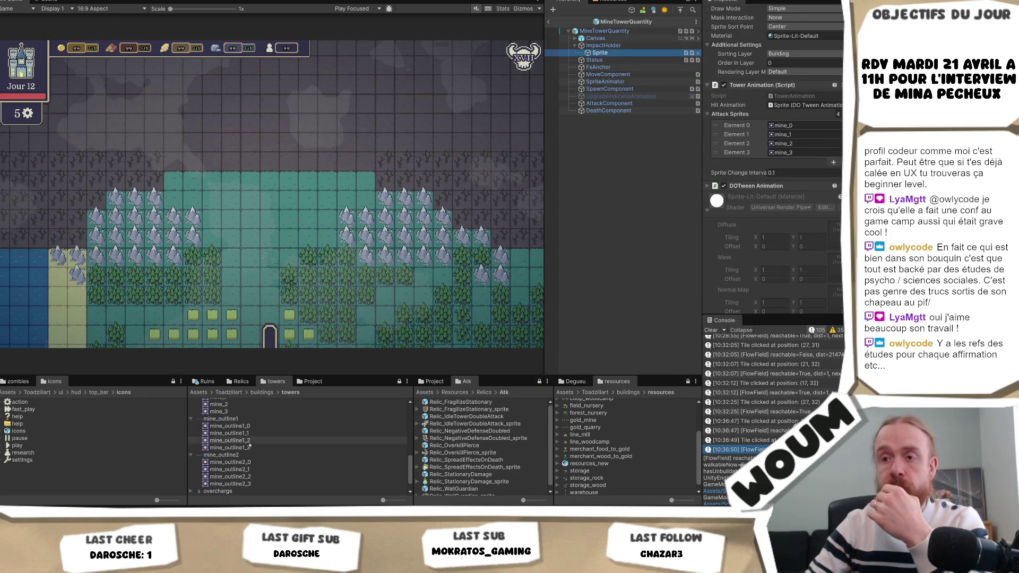
mouse_move(716, 269)
left_mouse_down()
mouse_move(796, 144)
mouse_move(796, 126)
left_mouse_up()
left_click_drag(230, 469, 779, 137)
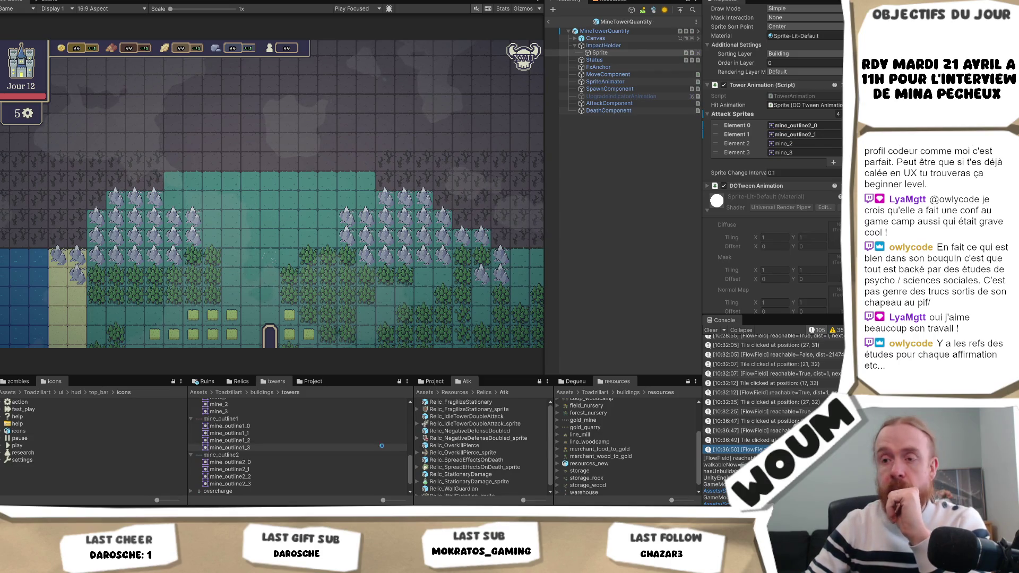
mouse_move(258, 475)
left_mouse_down()
mouse_move(372, 372)
mouse_move(817, 143)
left_mouse_up()
left_click_drag(230, 483, 814, 153)
left_click(622, 179)
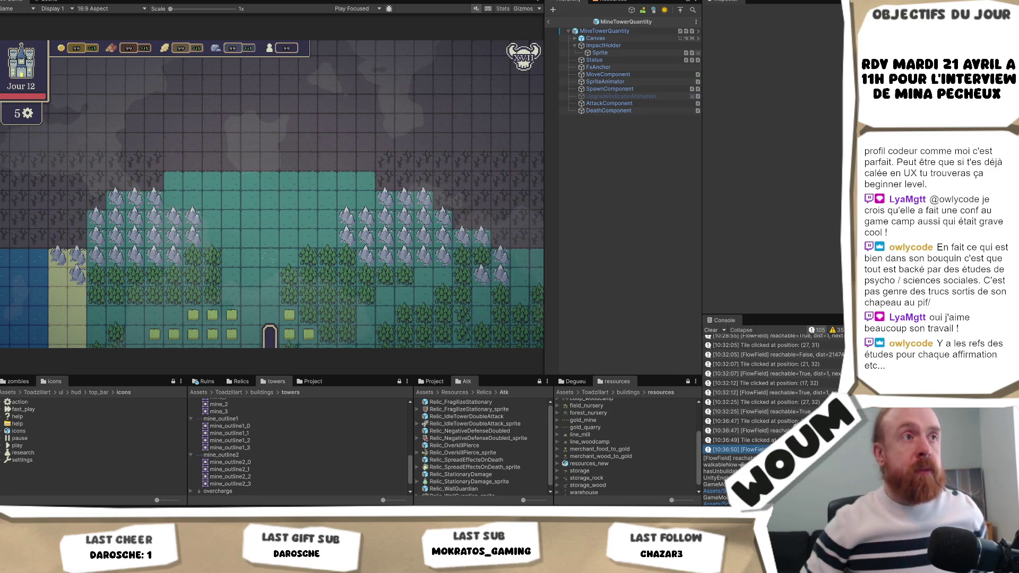
left_click(550, 22)
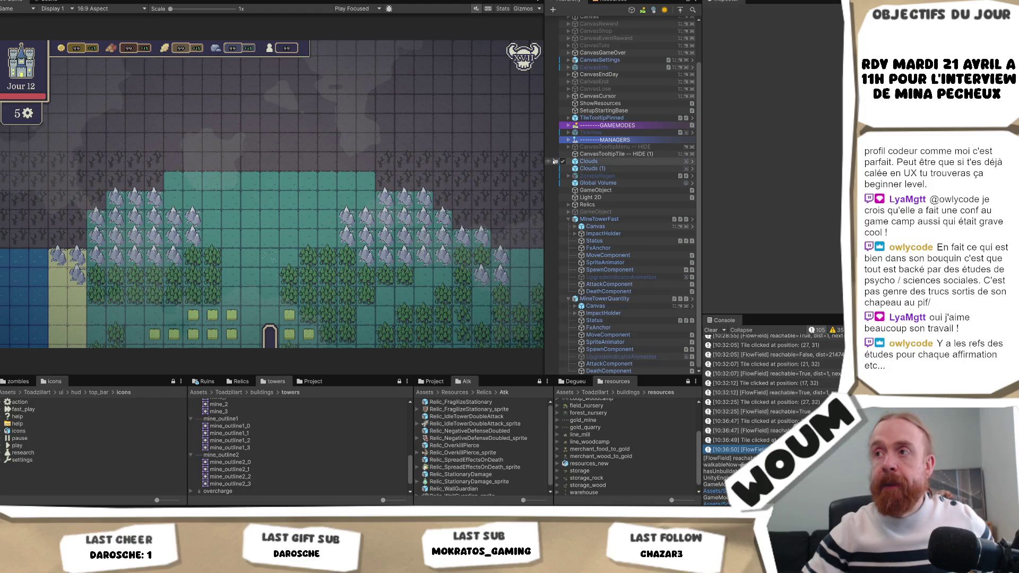
Resize the game view and hierarchy panels, clear the Console, and select the MineTowerFast instance.
left_click_drag(702, 150, 723, 144)
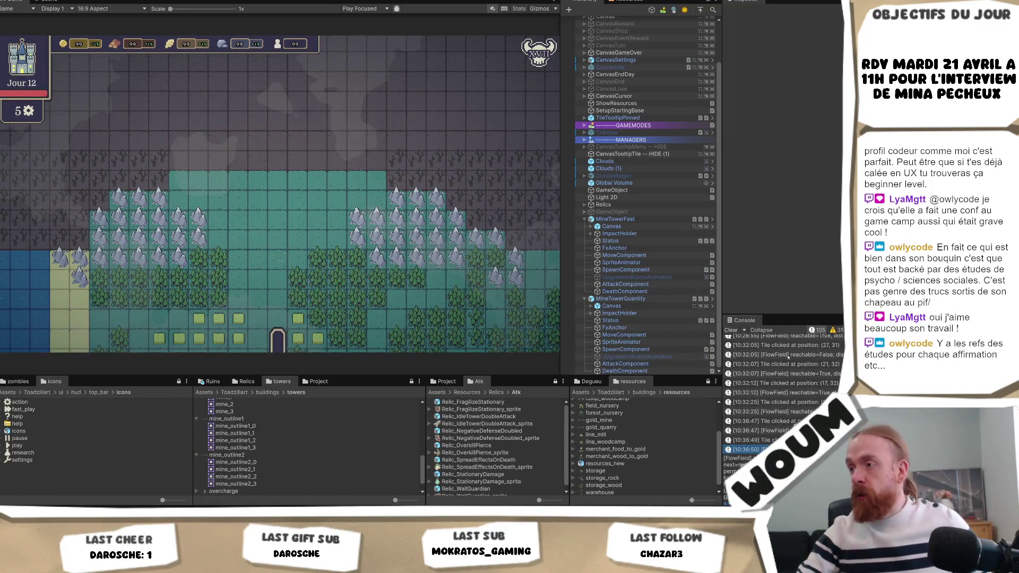
left_click(731, 330)
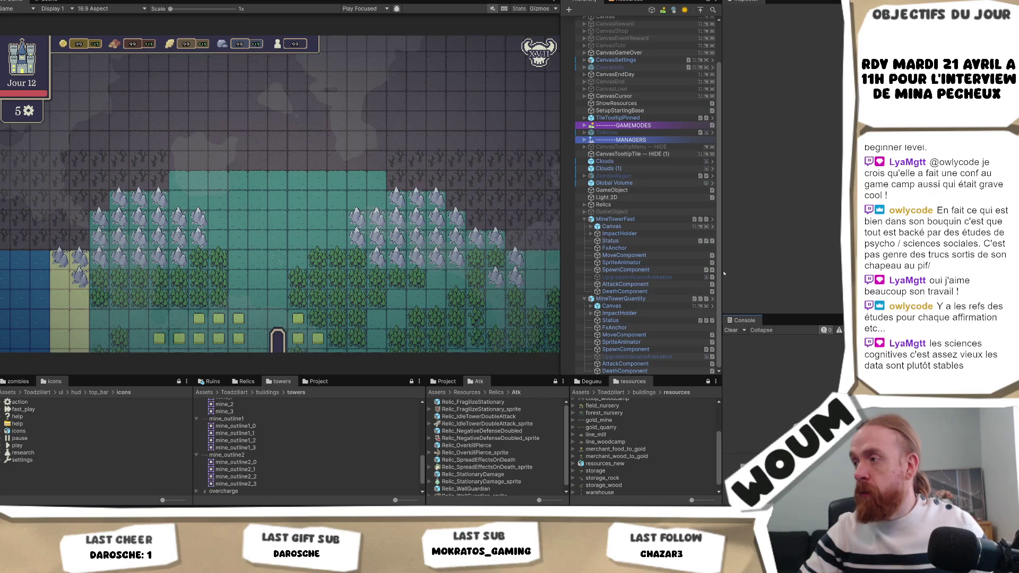
left_click_drag(721, 202, 703, 202)
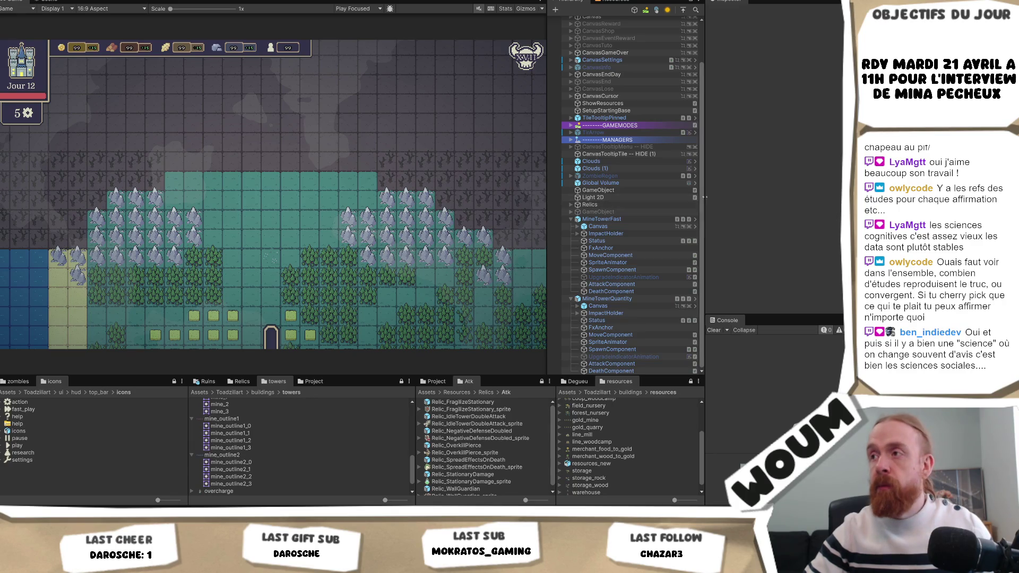
mouse_move(705, 197)
left_mouse_down()
mouse_move(730, 200)
mouse_move(707, 197)
mouse_move(716, 197)
left_mouse_up()
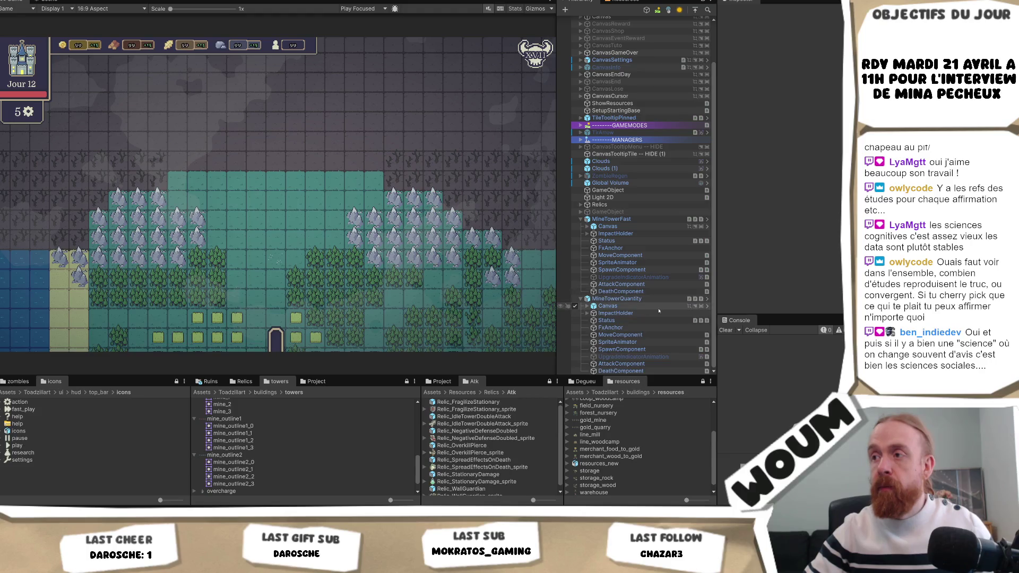
left_click(615, 219)
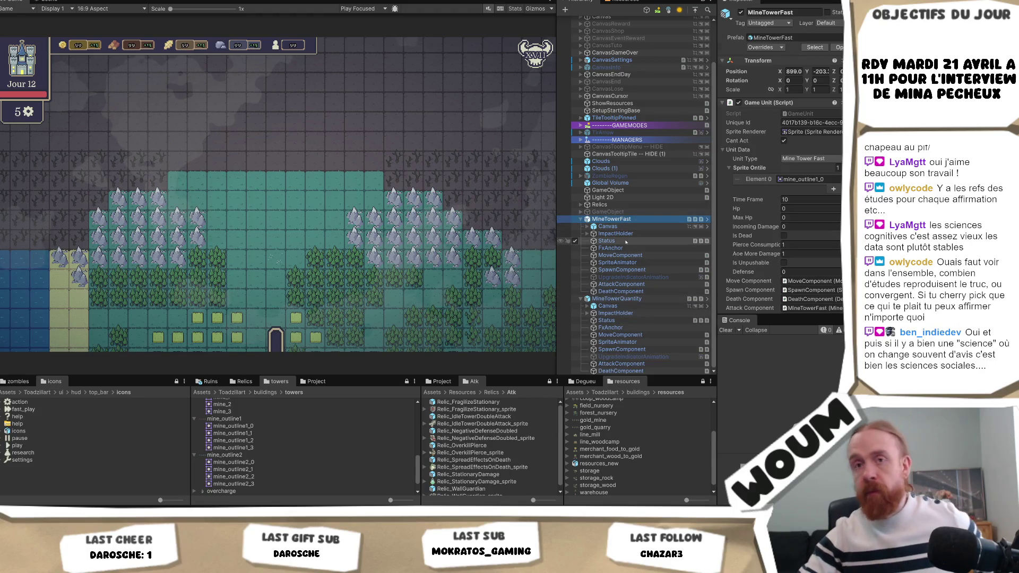
Deselect MineTowerFast and save the testmap scene with Ctrl+S.
left_click(628, 241)
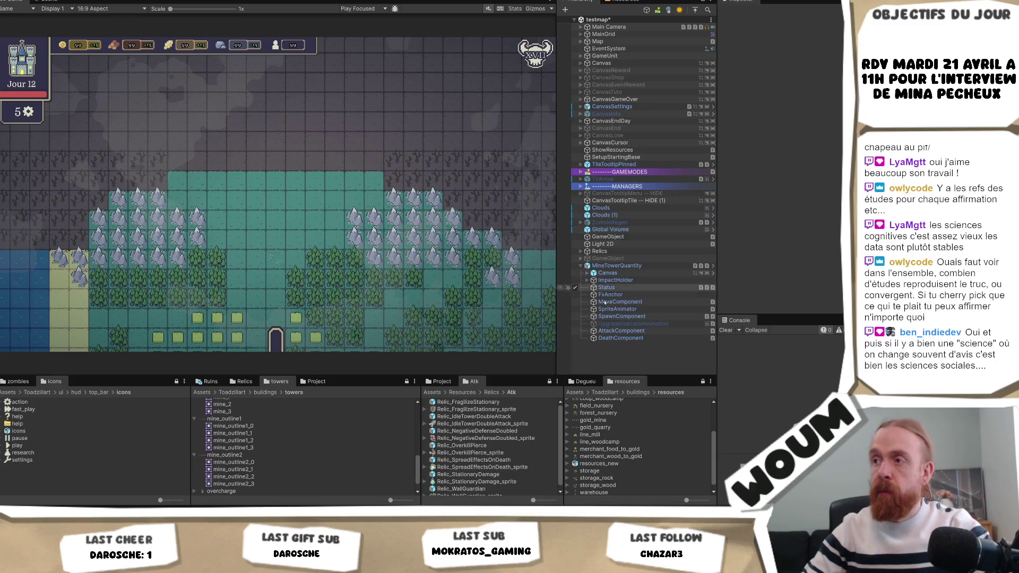
key("ctrl+s")
scroll(322, 430, "up", 15)
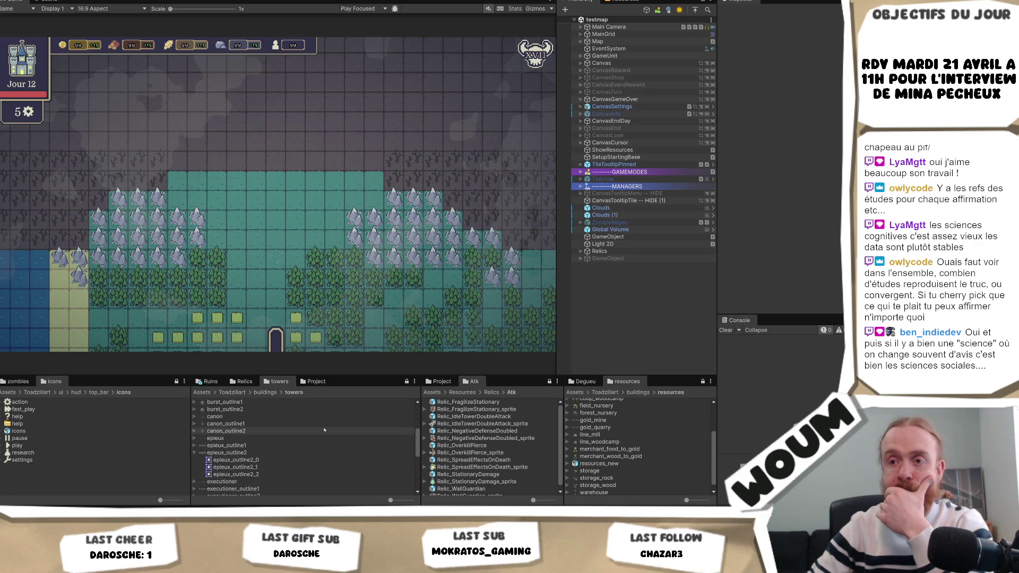
scroll(319, 430, "down", 10)
Inspect the epieux_outline2 sprite sheet and collapse the epieux_outline2, mine, mine_outline1 and mine_outline2 sprite groups.
left_click(310, 427)
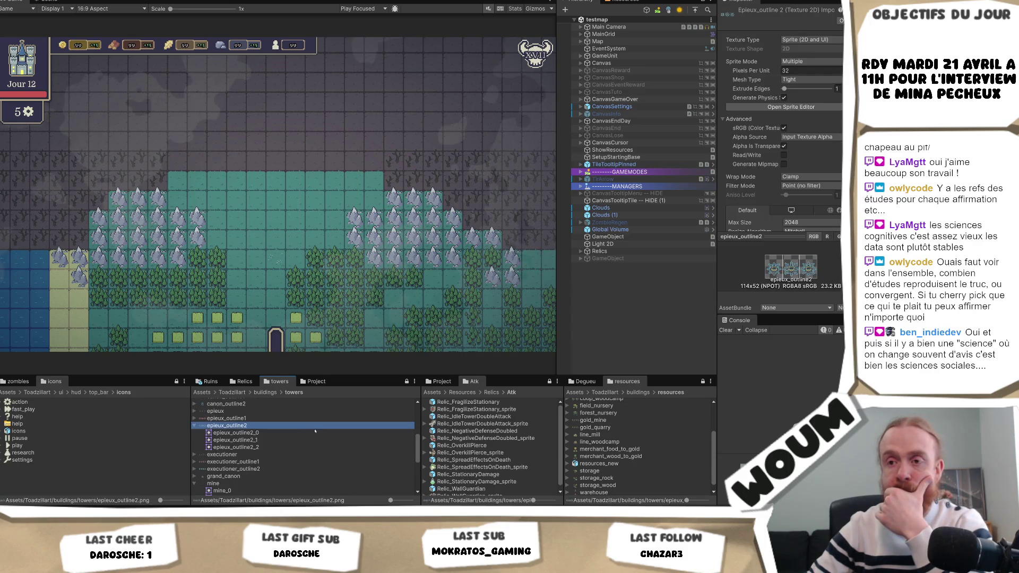
left_click(195, 427)
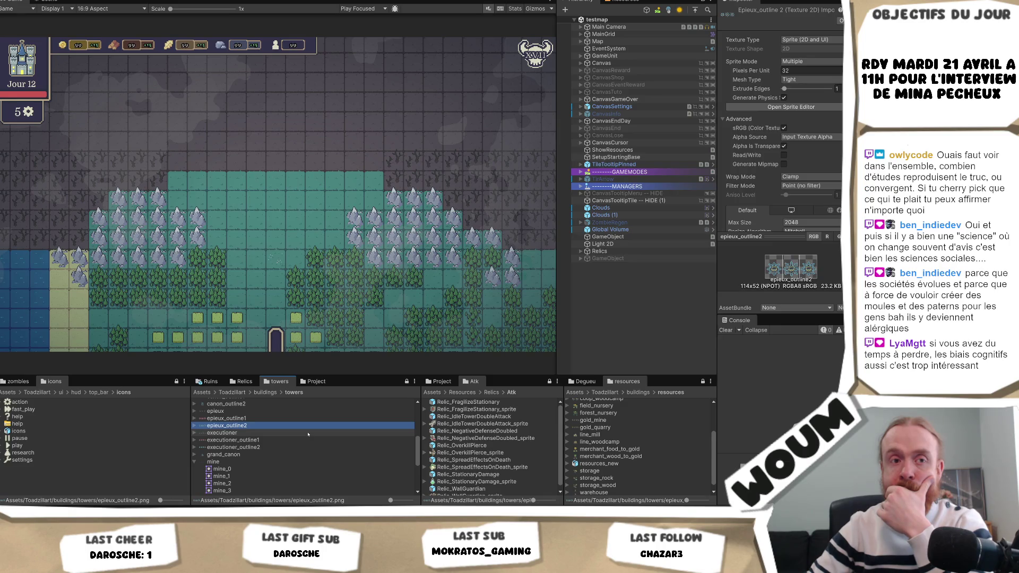
scroll(308, 434, "down", 3)
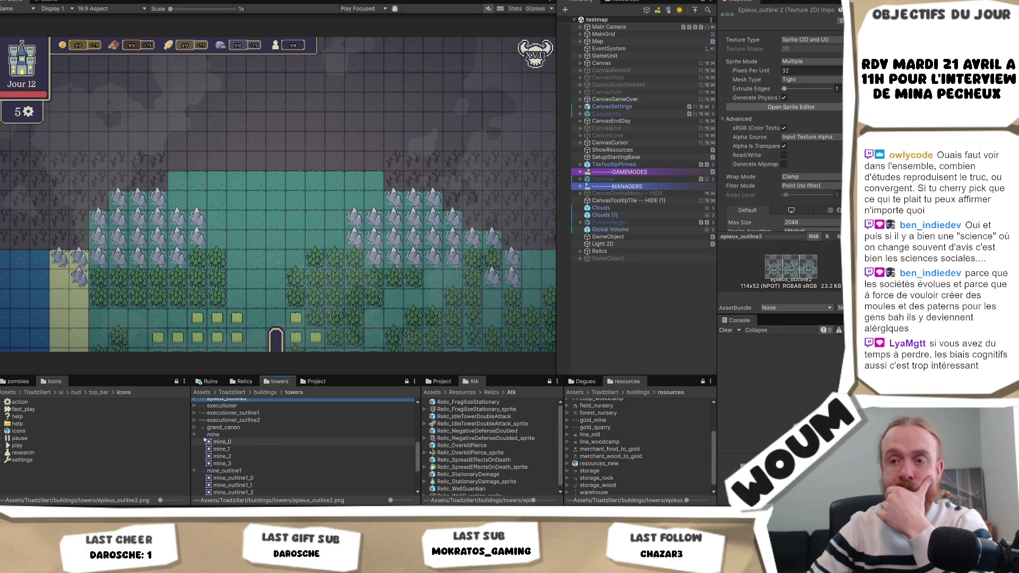
left_click(196, 435)
left_click(194, 442)
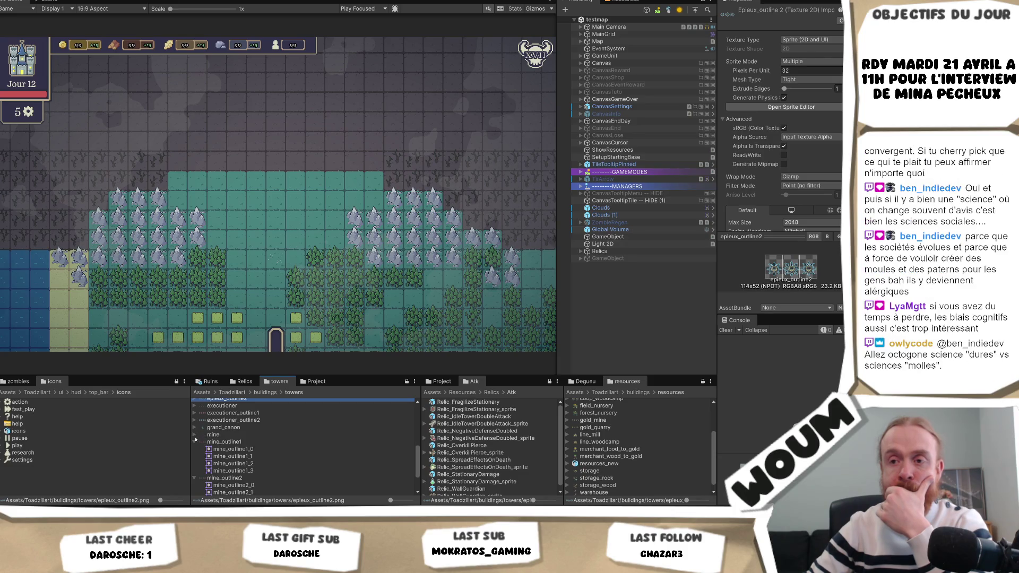
left_click(193, 449)
left_click(196, 449)
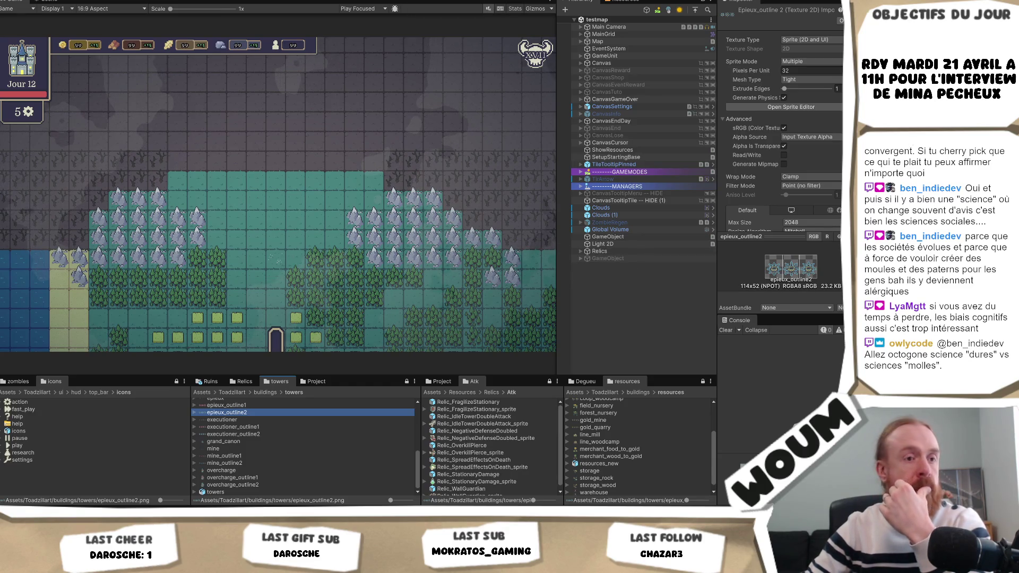
scroll(518, 281, "down", 3)
key("alt+F4")
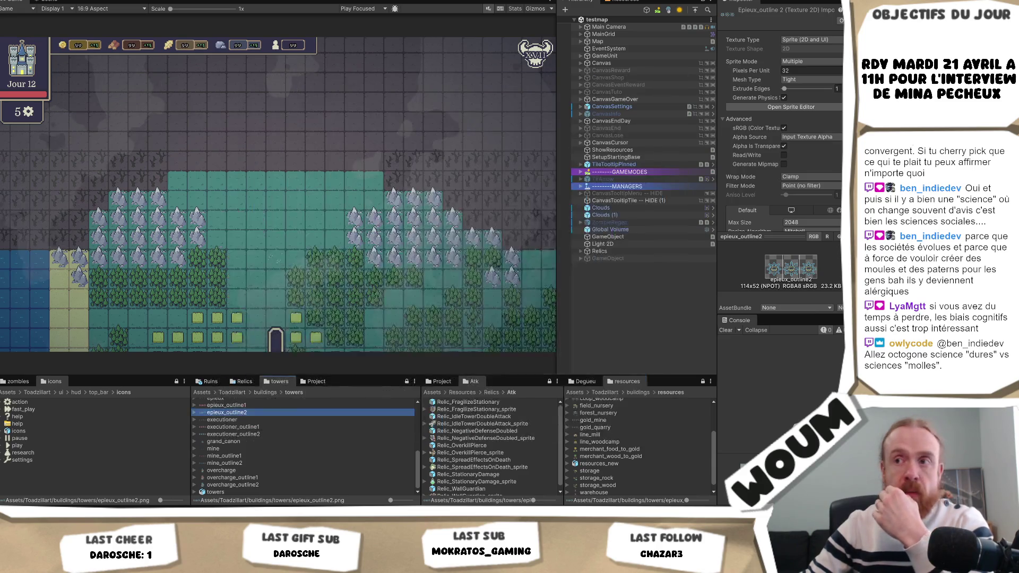
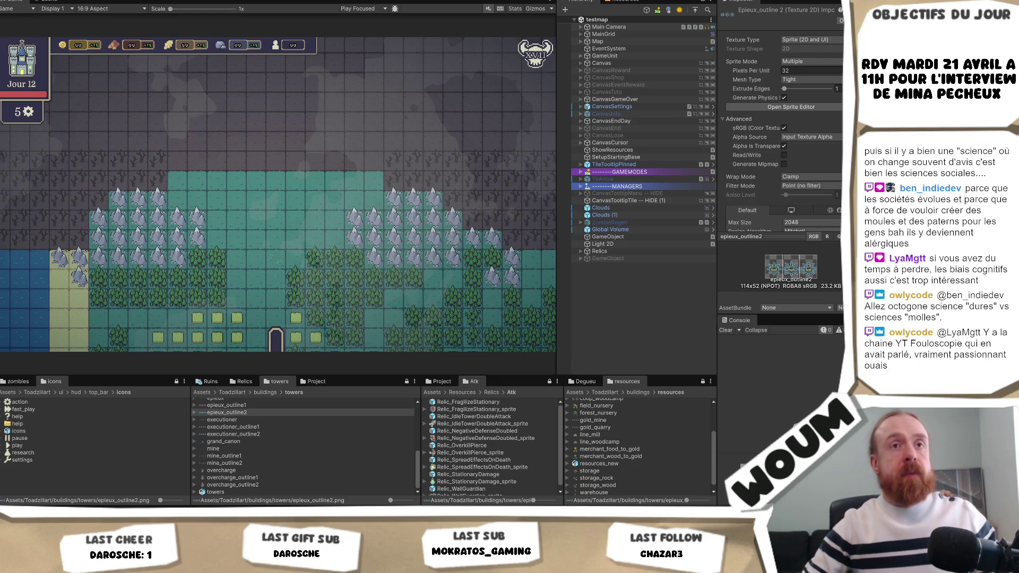
left_click(227, 412)
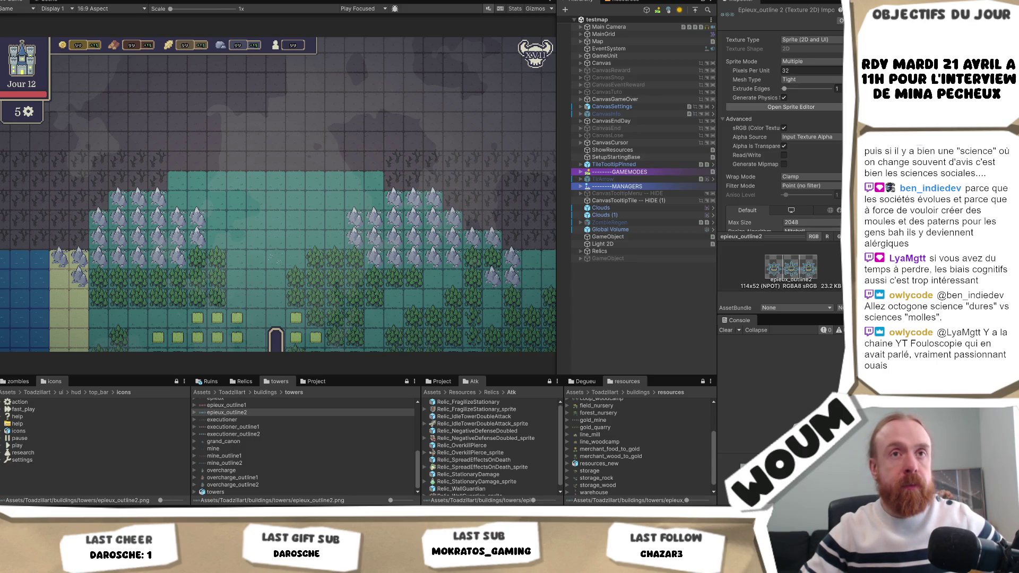
left_click(227, 412)
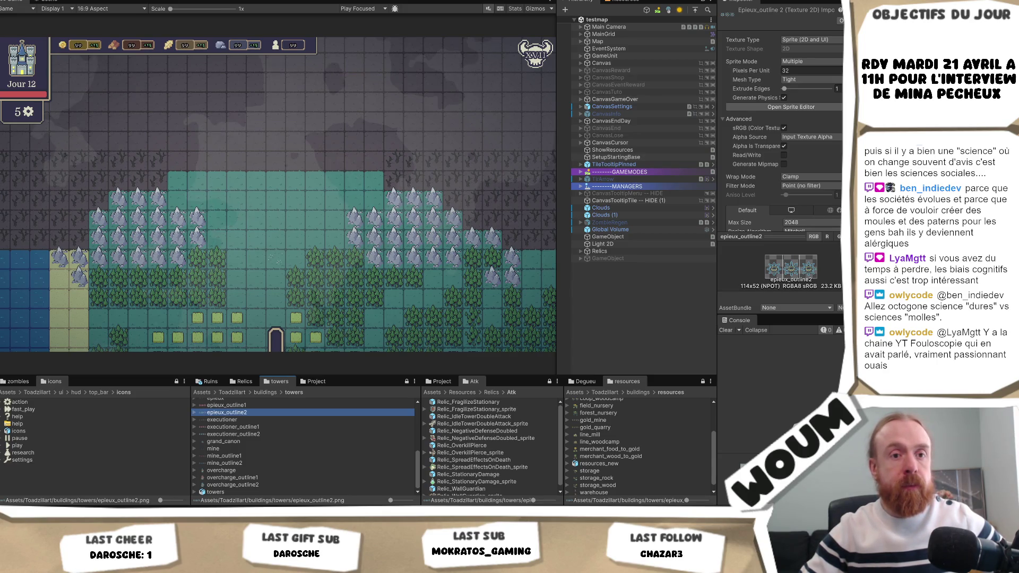
left_click(297, 232)
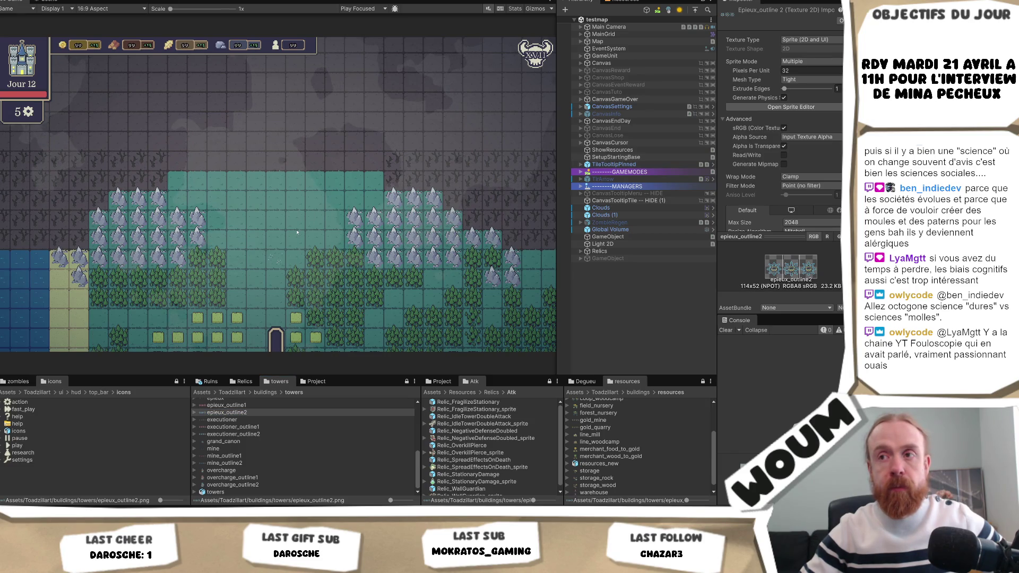